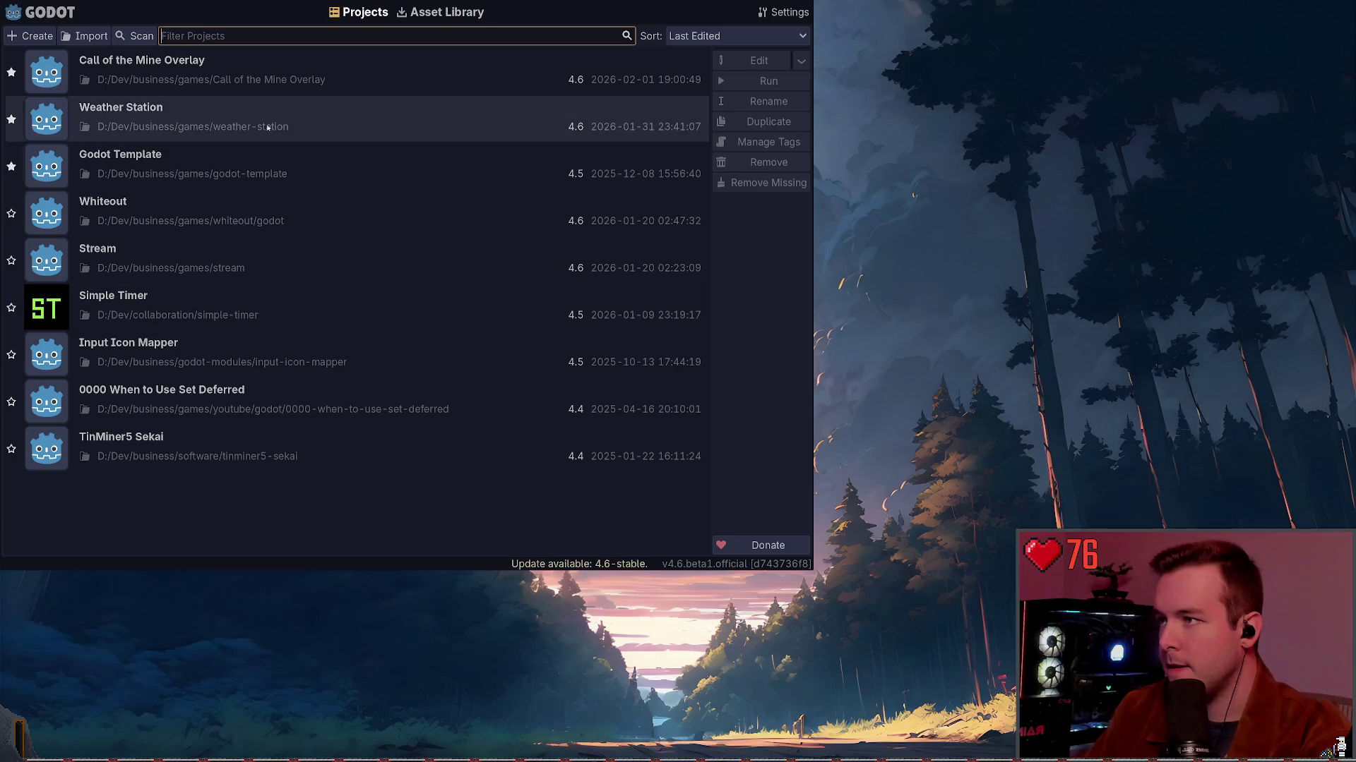
# Open the Weather Station project from the Project Manager's list.
pyautogui.doubleClick(219, 116)
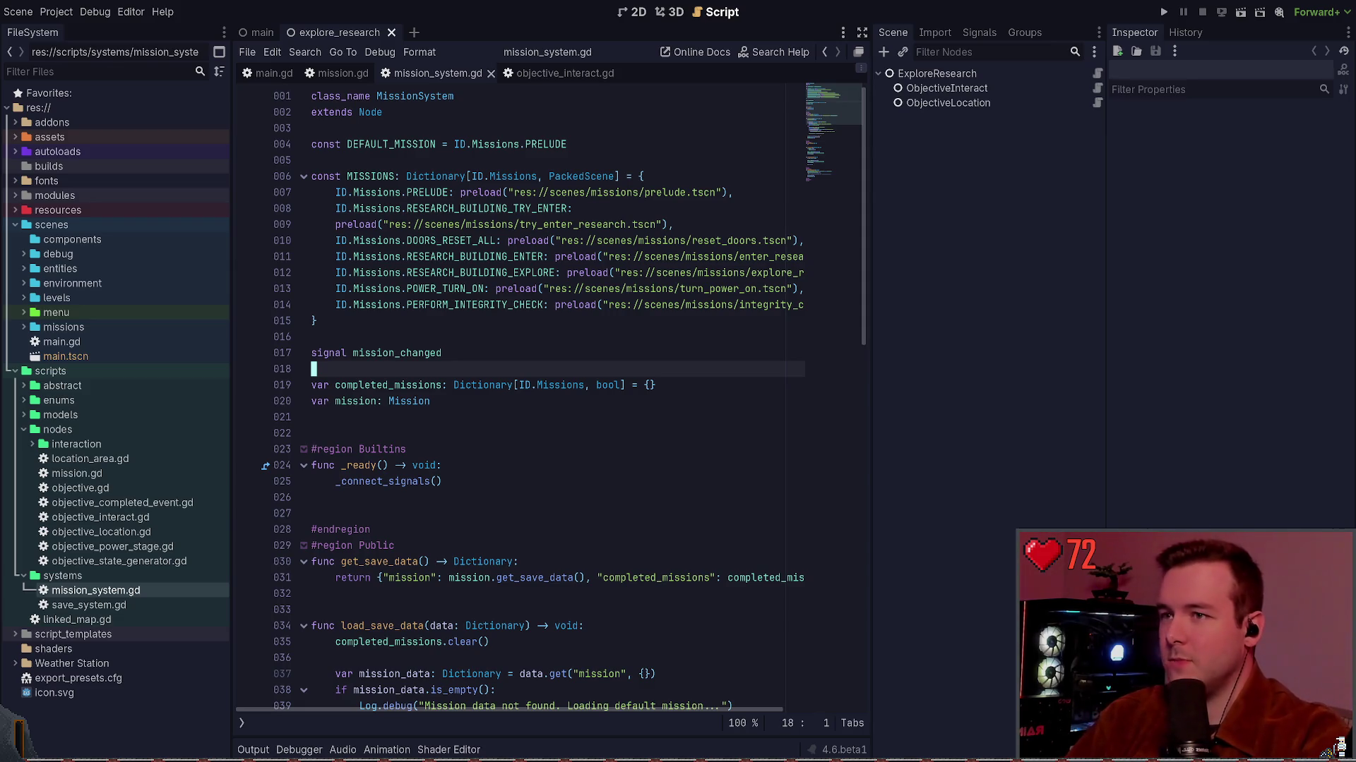
# Place the caret at the end of line 15 in mission_system.gd and save.
pyautogui.scroll(-10, 586, 311)
pyautogui.scroll(10, 586, 311)
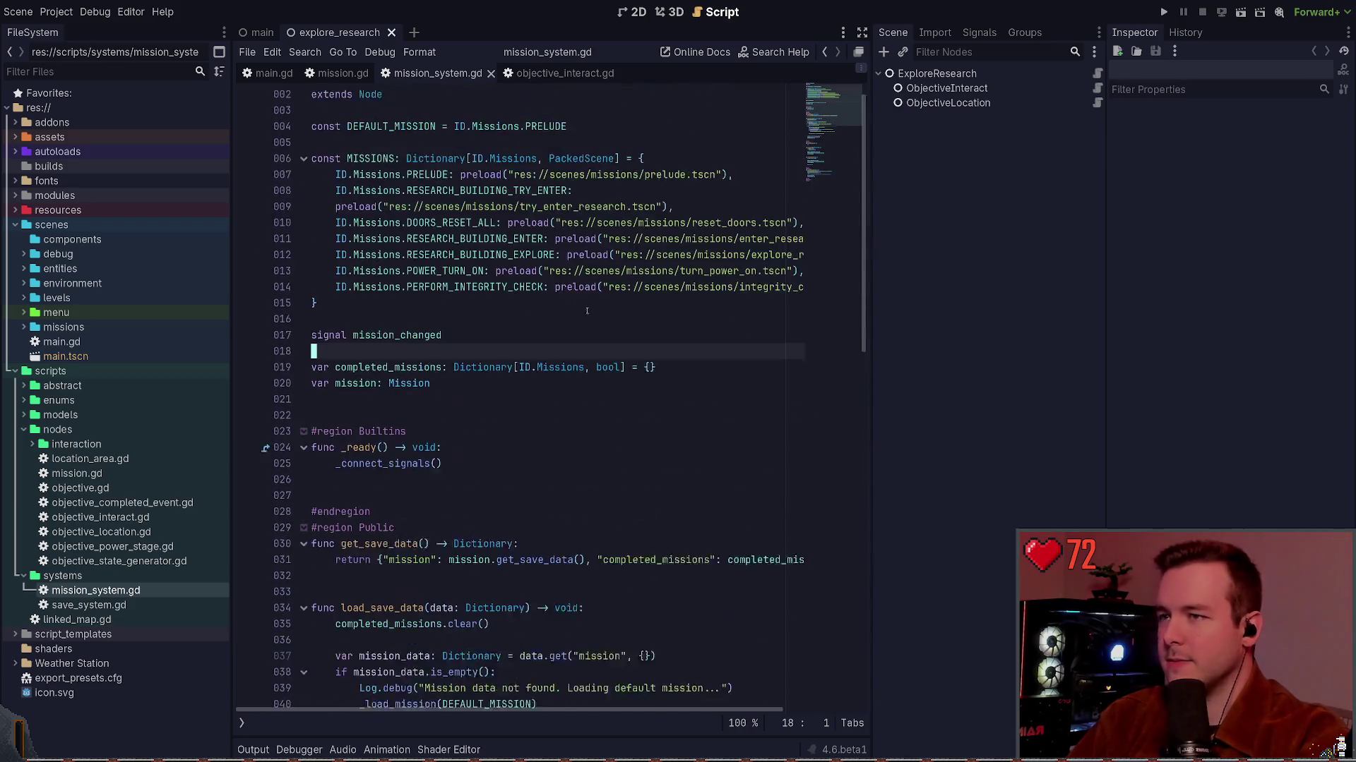
pyautogui.scroll(1, 587, 311)
pyautogui.click(499, 319)
pyautogui.hotkey('ctrl', 's')
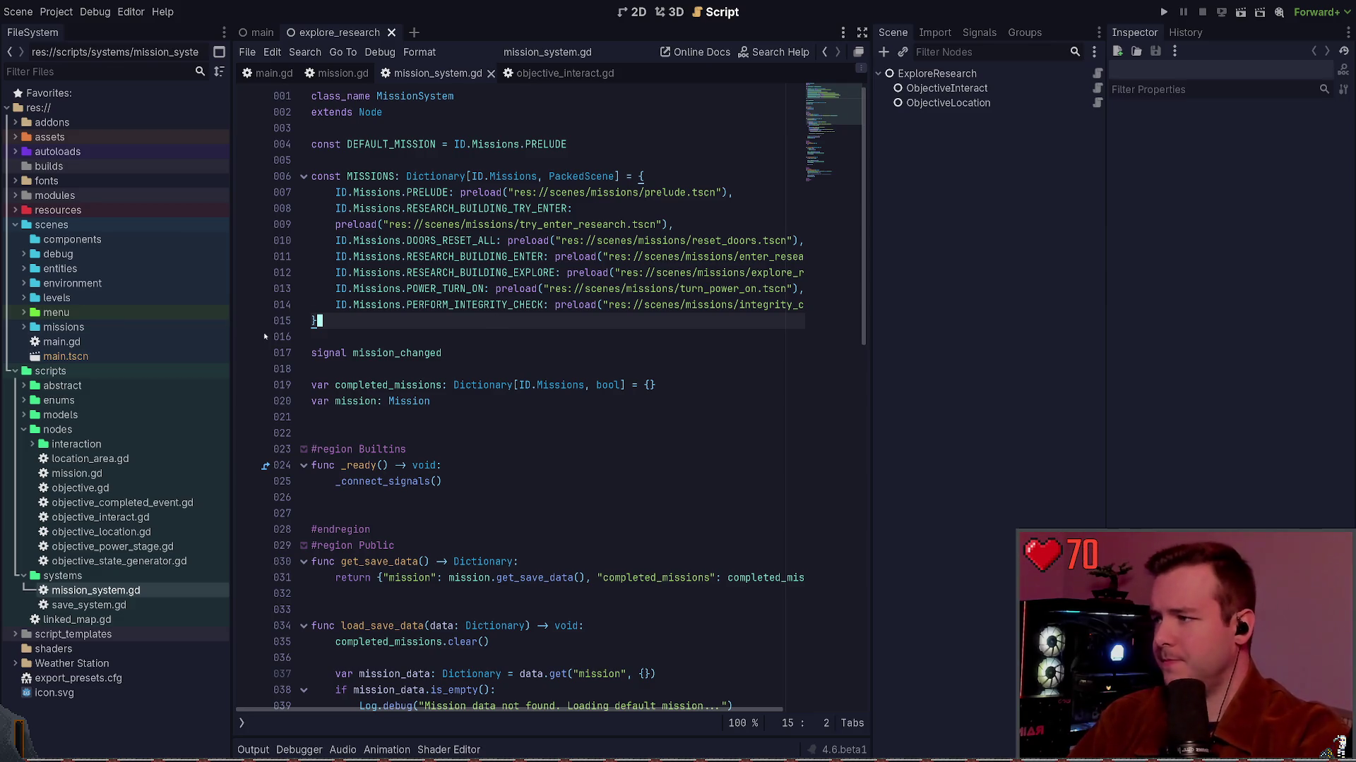
# Scroll to the _load_mission code and put the caret at the end of line 51.
pyautogui.scroll(-10, 528, 400)
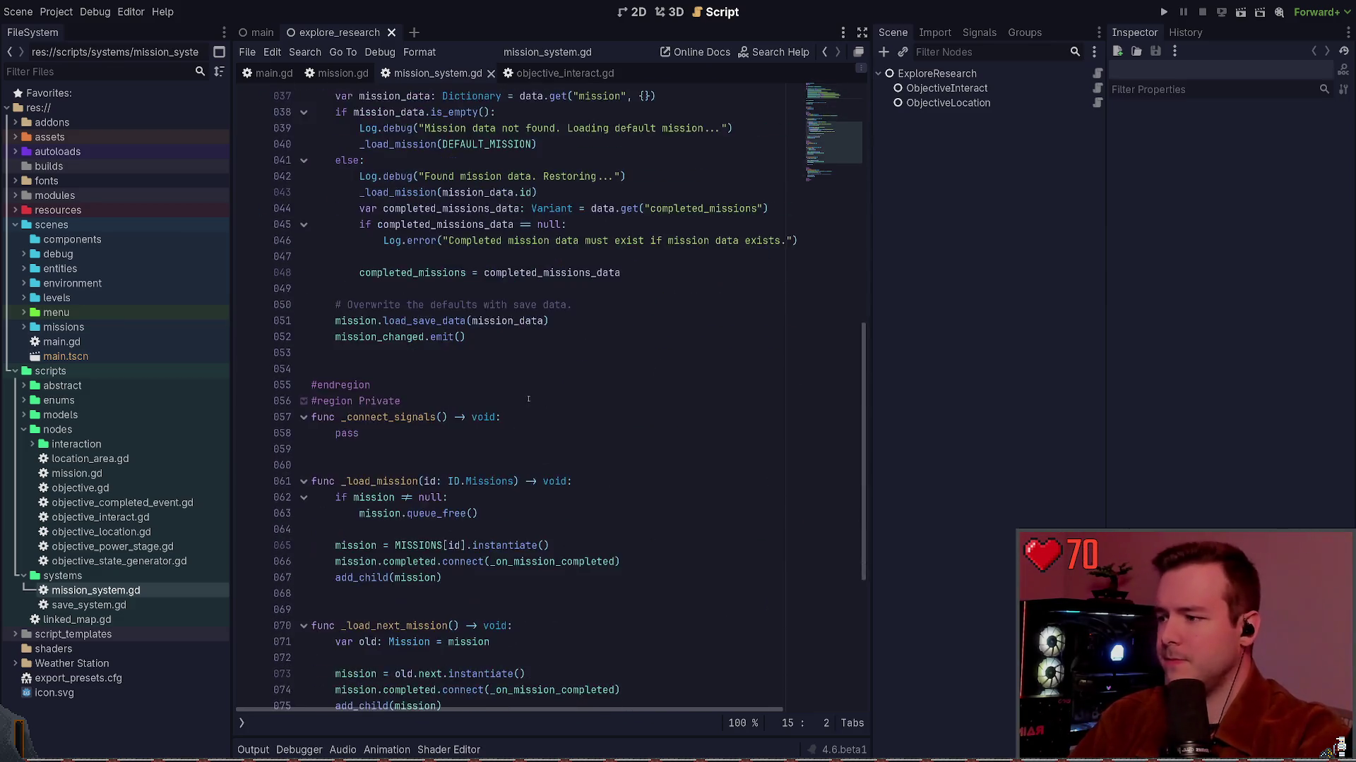
pyautogui.scroll(-5, 537, 393)
pyautogui.scroll(5, 564, 374)
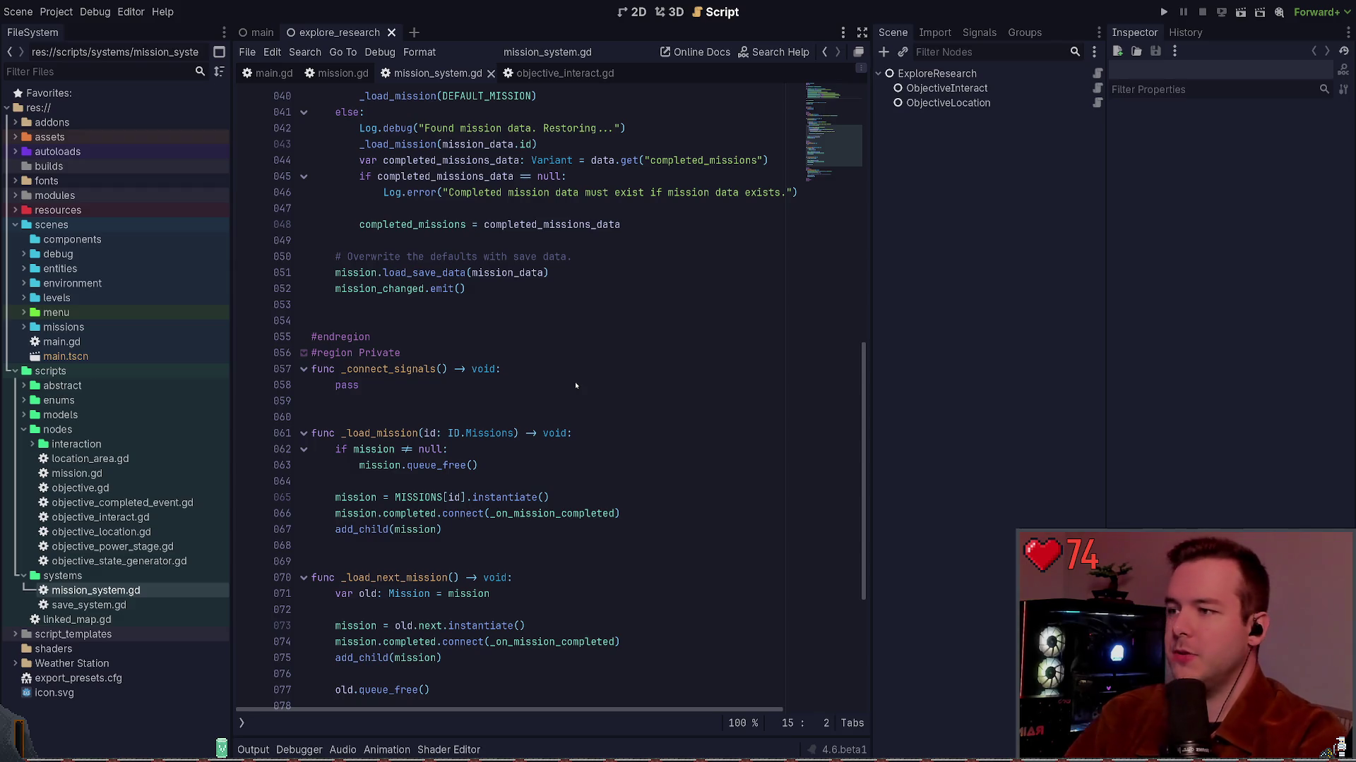
pyautogui.click(606, 278)
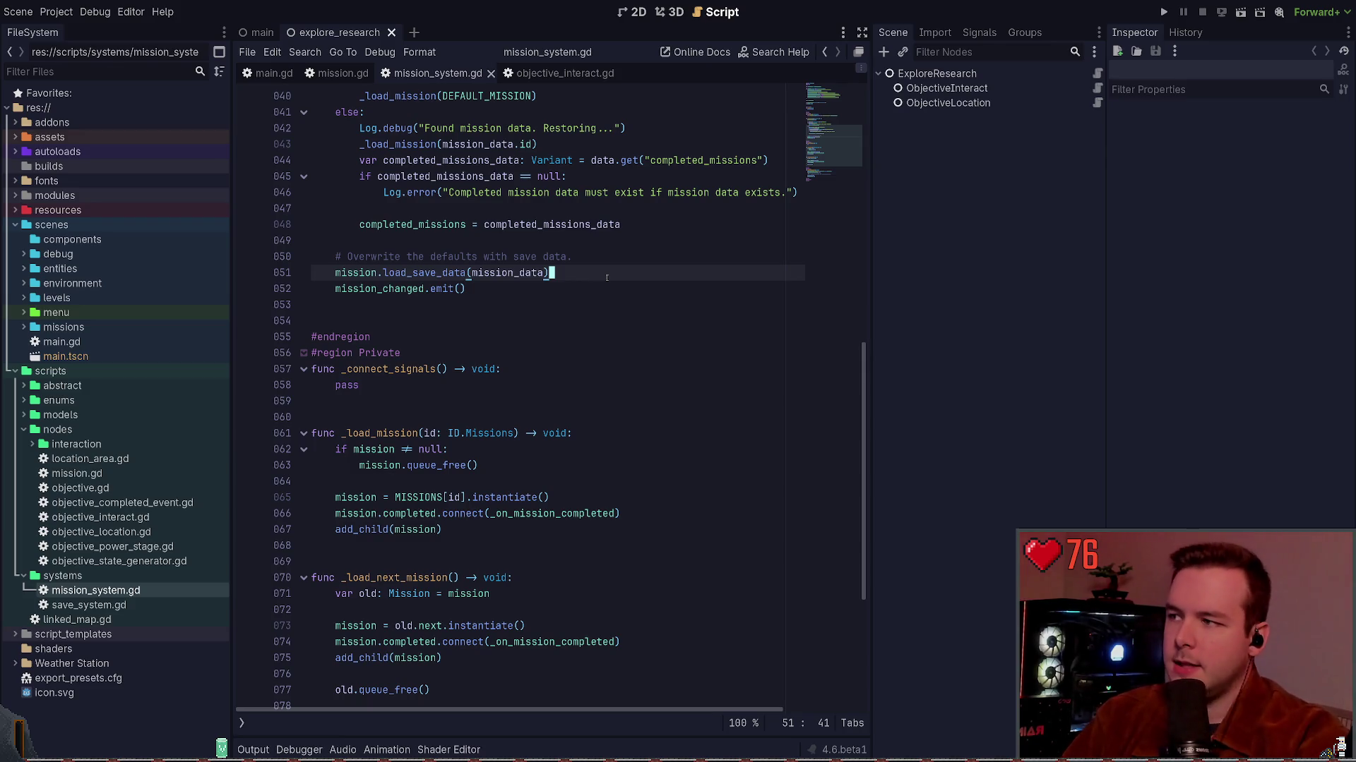
# Move to blank line 53 and collapse the nodes and systems folders in the FileSystem dock.
pyautogui.press('Down')
pyautogui.press('Down')
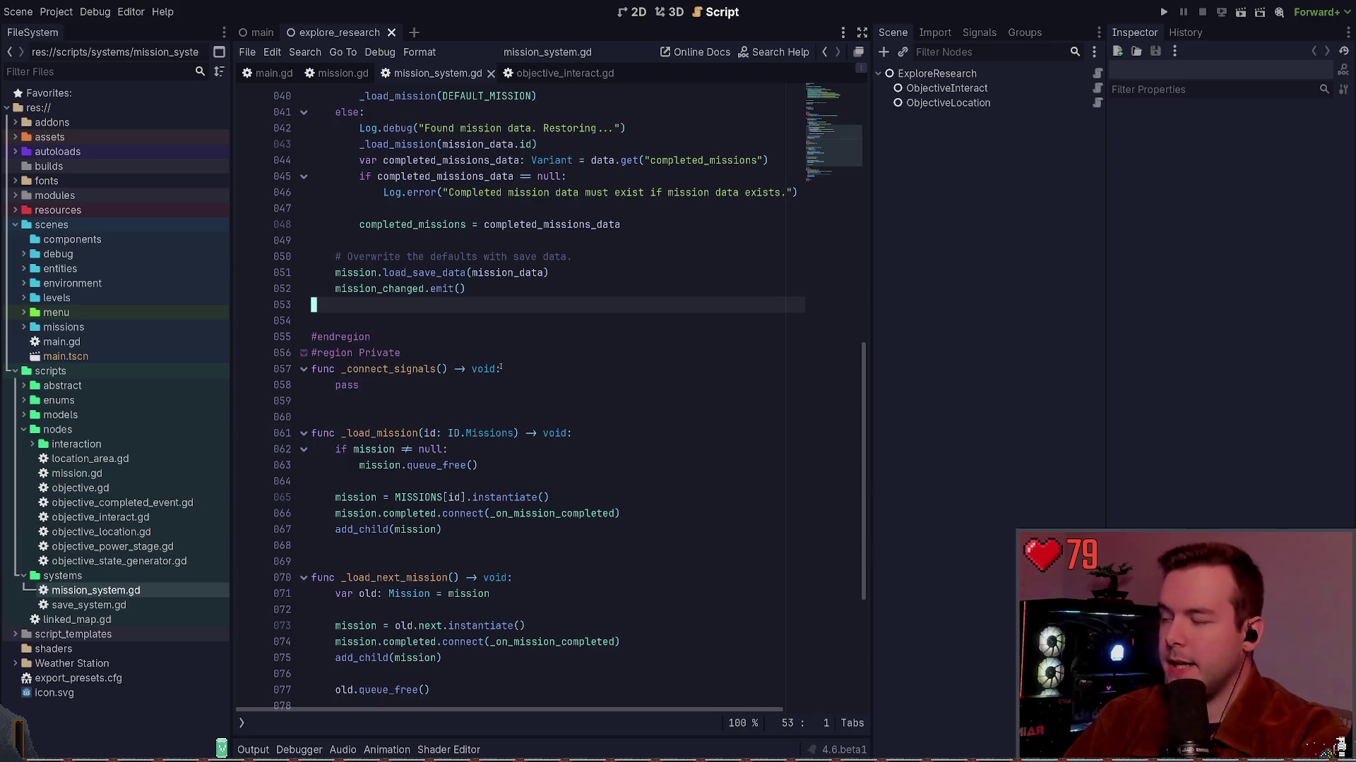
pyautogui.click(24, 430)
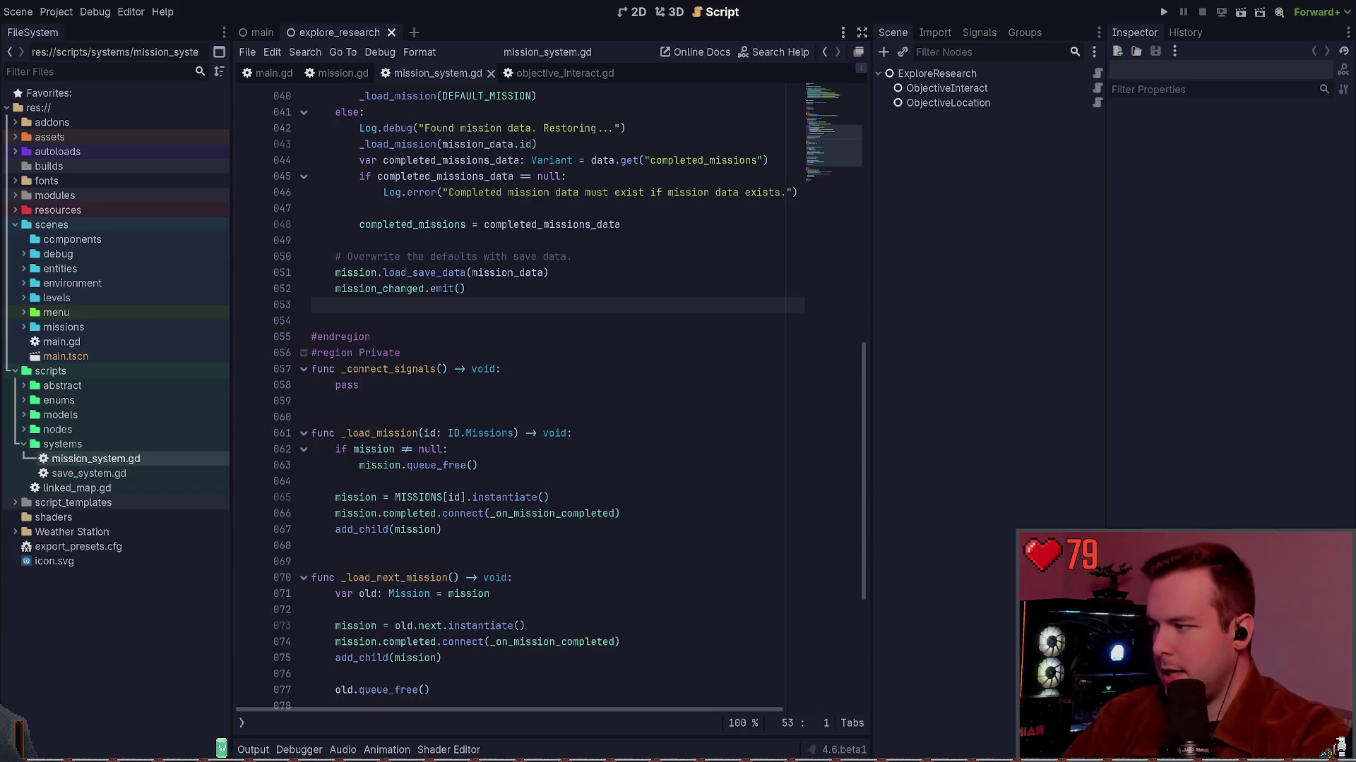
pyautogui.click(24, 444)
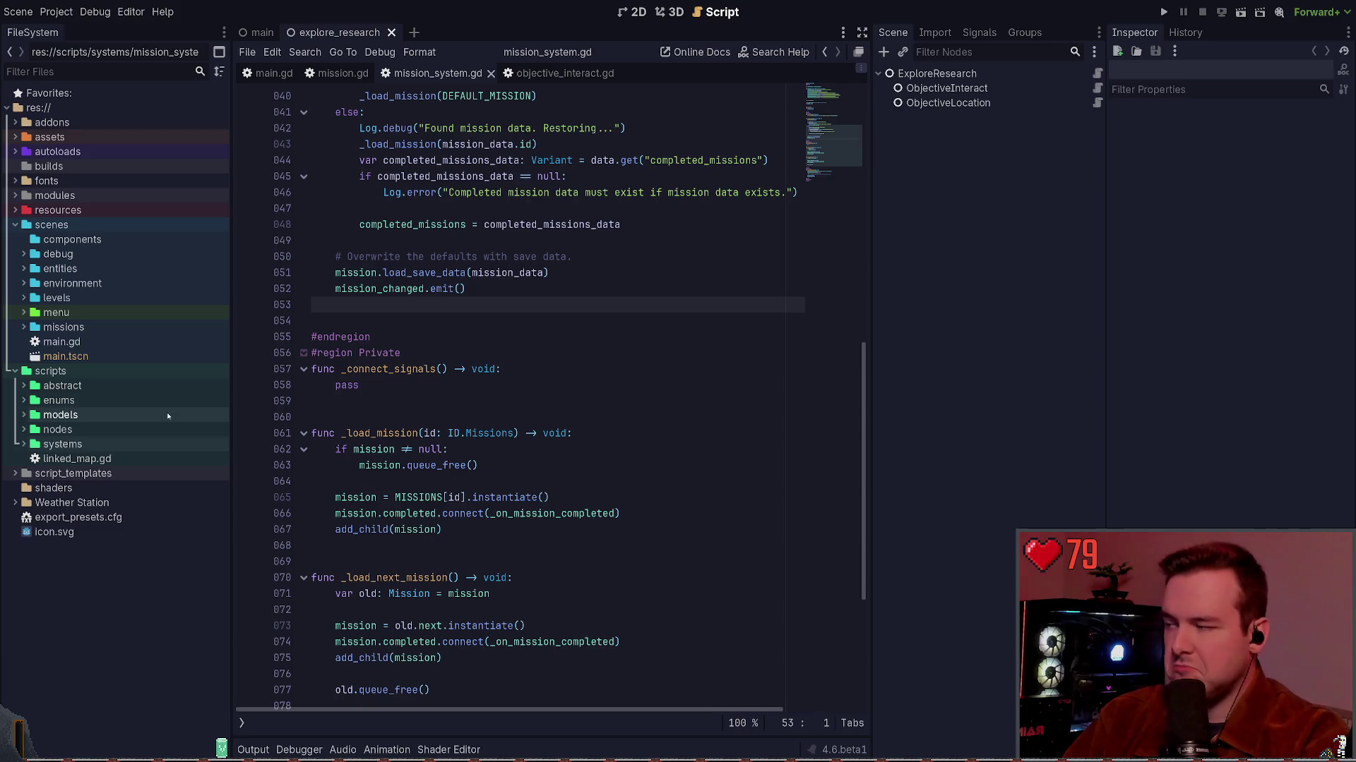
# Place the caret on blank line 32, then switch to the objective_interact.gd script.
pyautogui.scroll(-5, 416, 421)
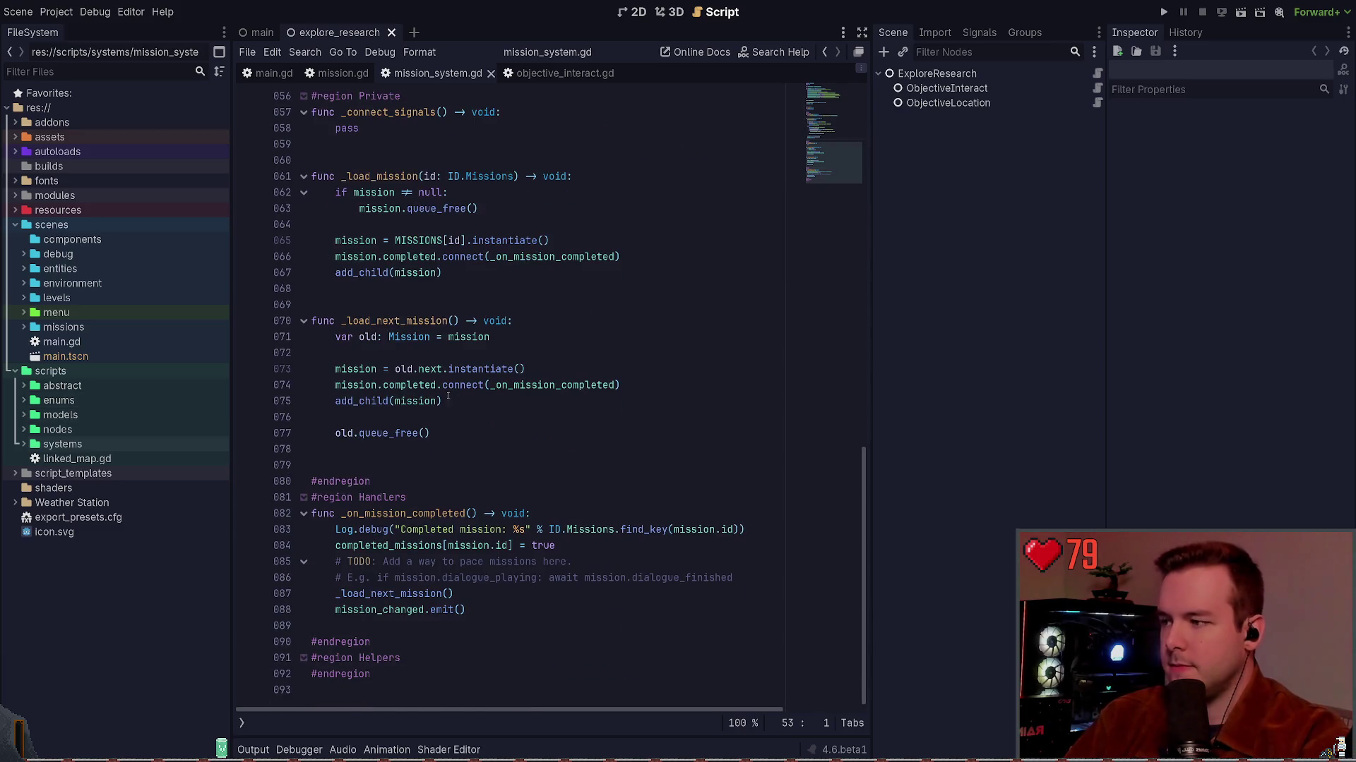
pyautogui.scroll(13, 449, 403)
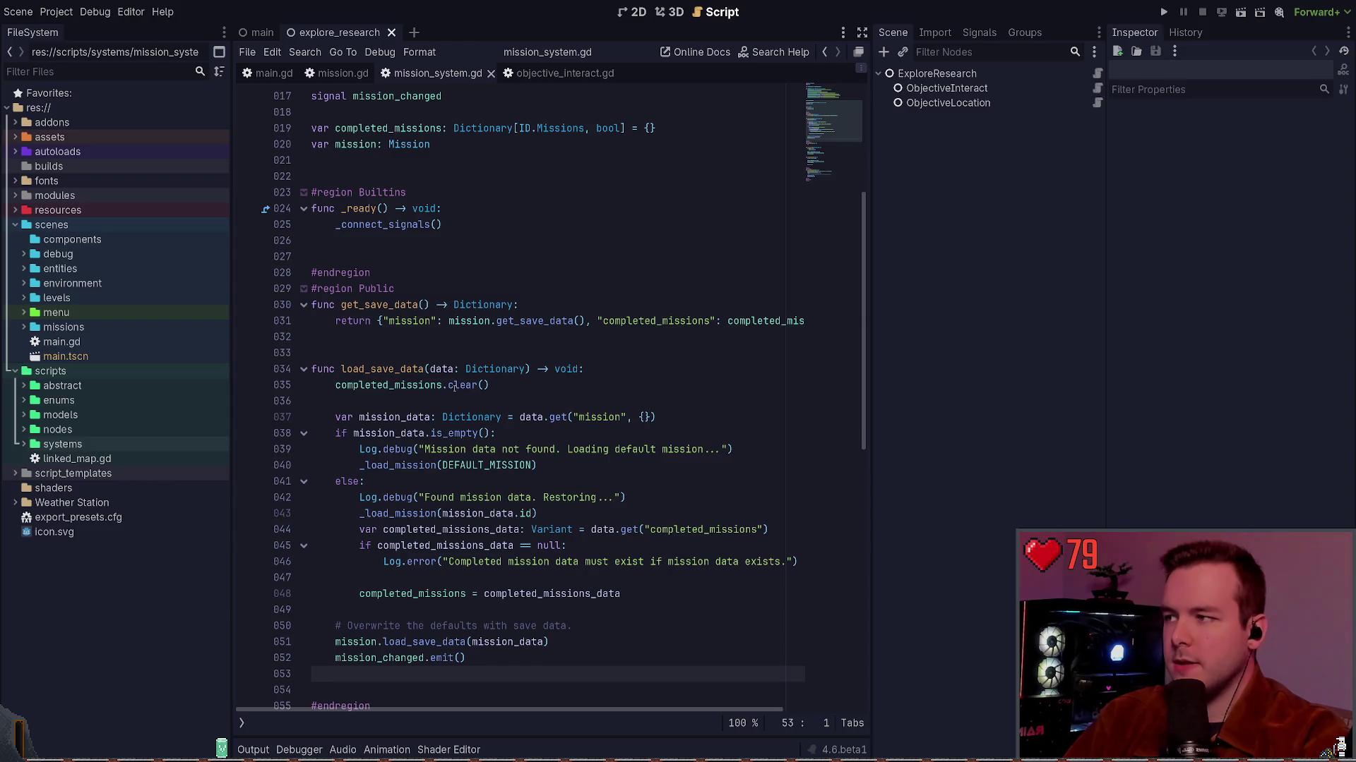
pyautogui.click(432, 340)
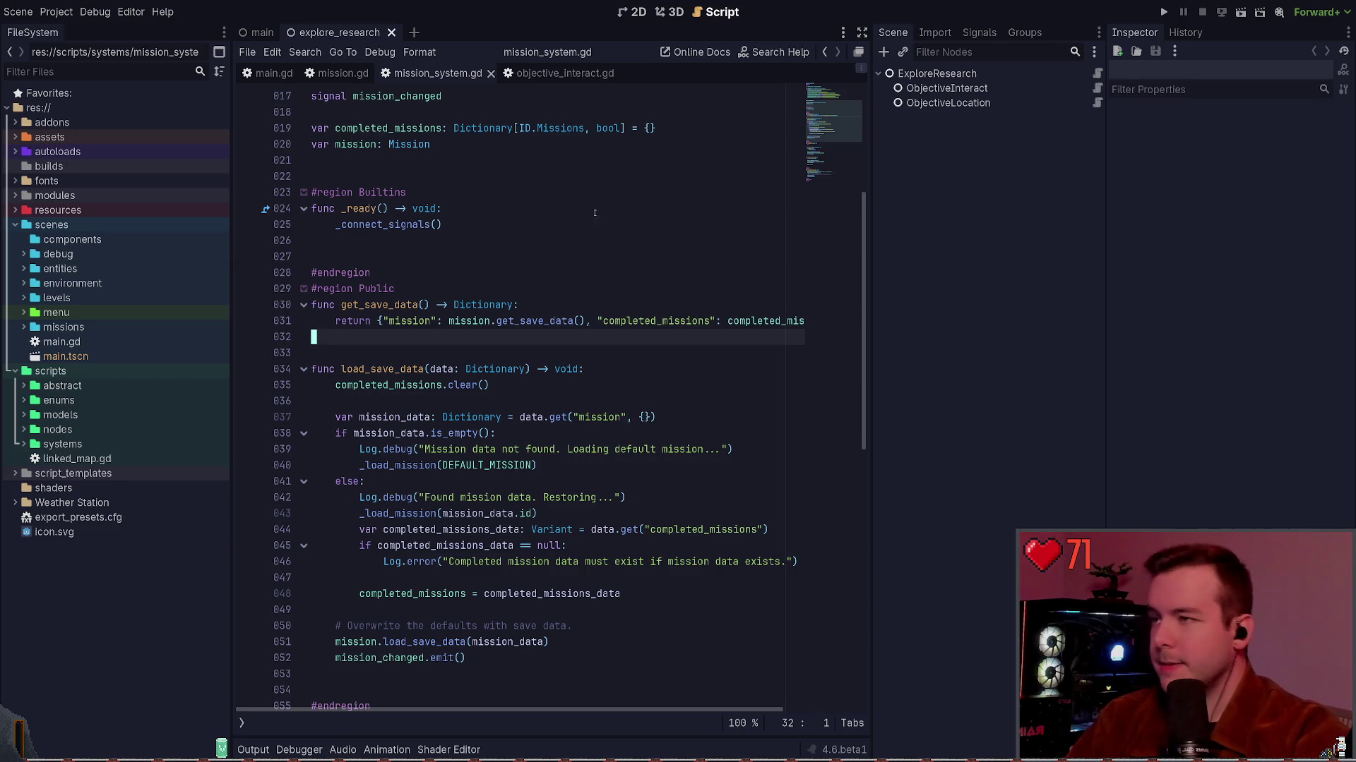
pyautogui.click(597, 75)
# Close objective_interact.gd, mission_system.gd, mission.gd and explore_research, and show the main scene in 2D.
pyautogui.middleClick(597, 76)
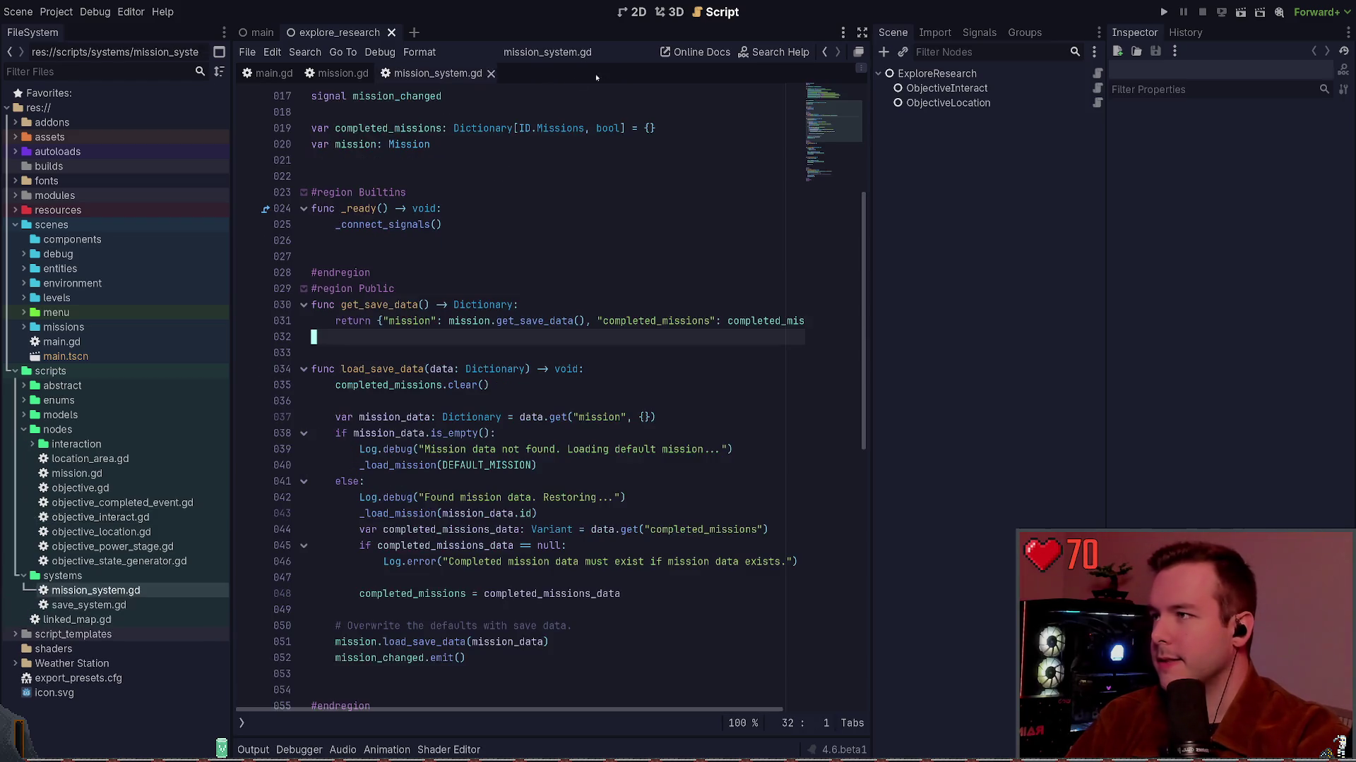
pyautogui.click(491, 74)
pyautogui.click(377, 73)
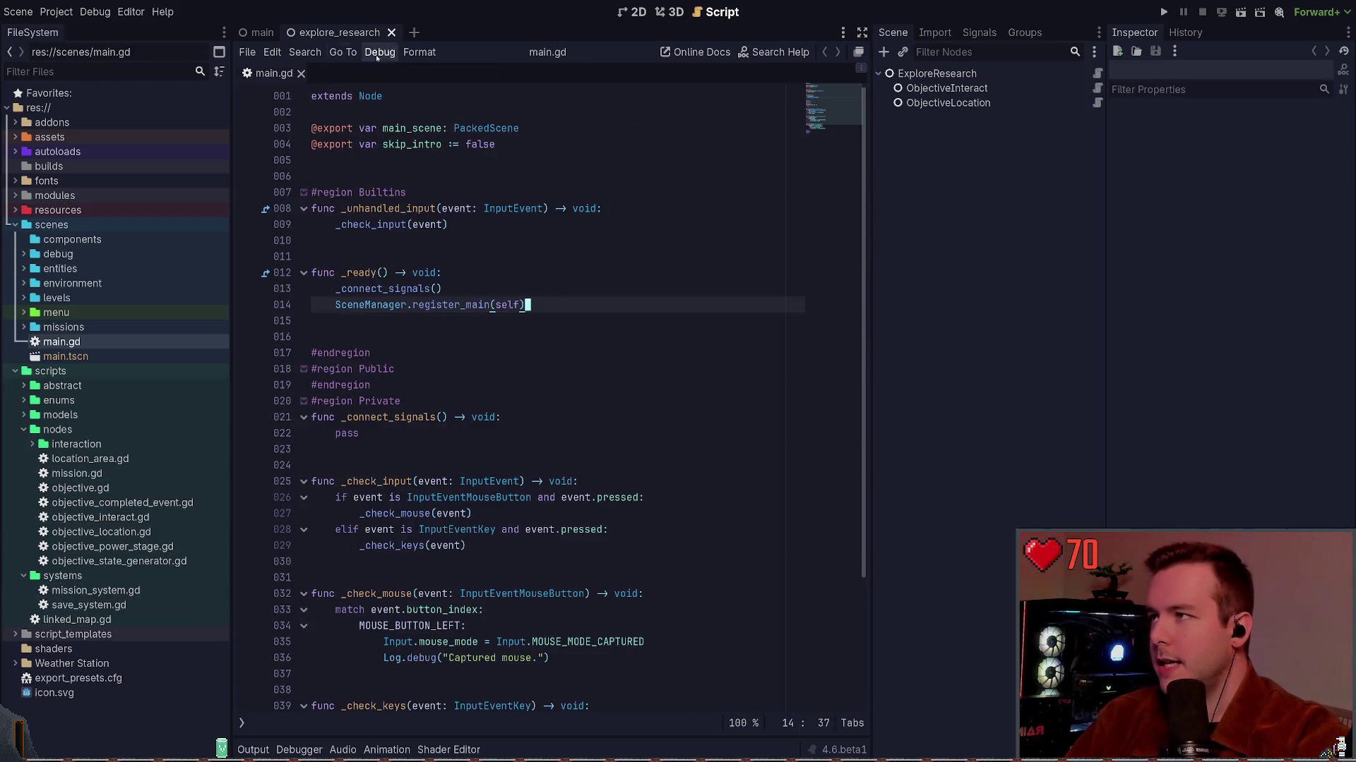
pyautogui.click(392, 32)
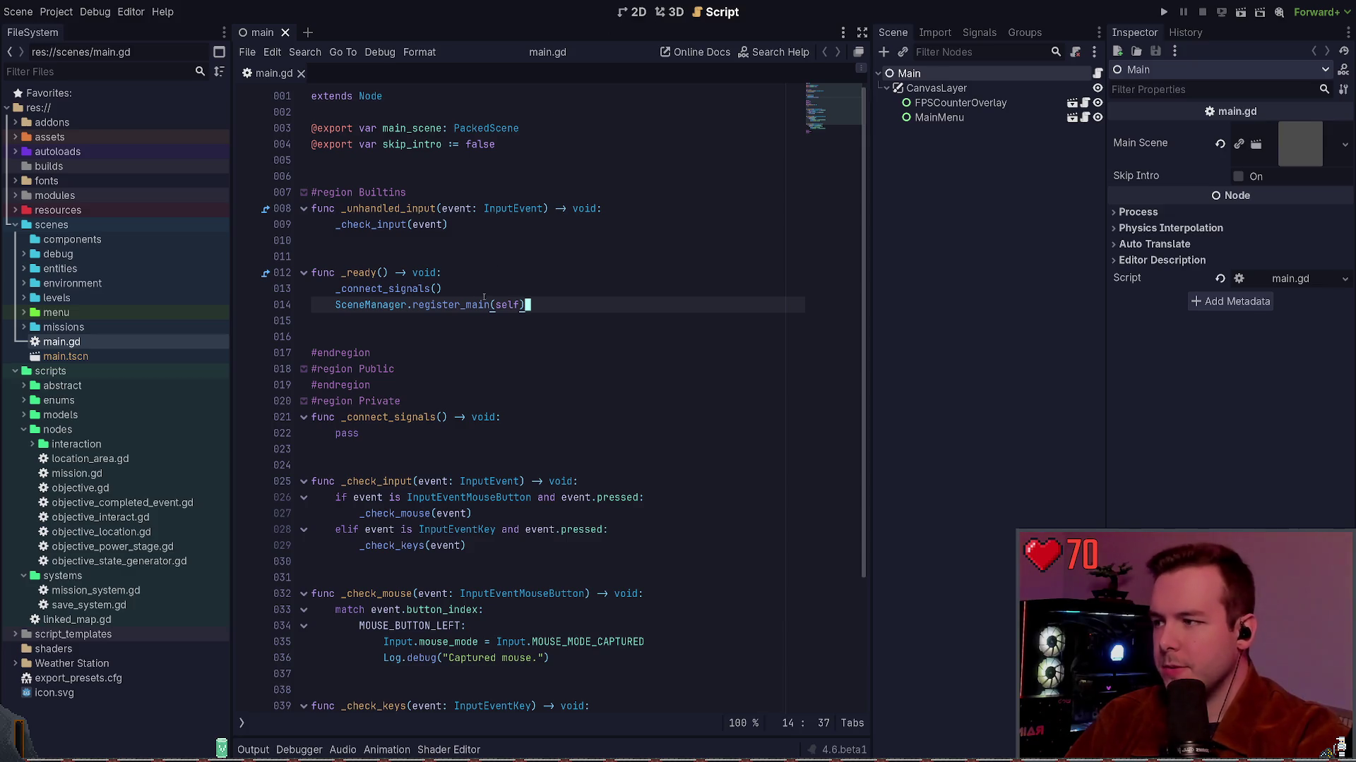
pyautogui.click(635, 12)
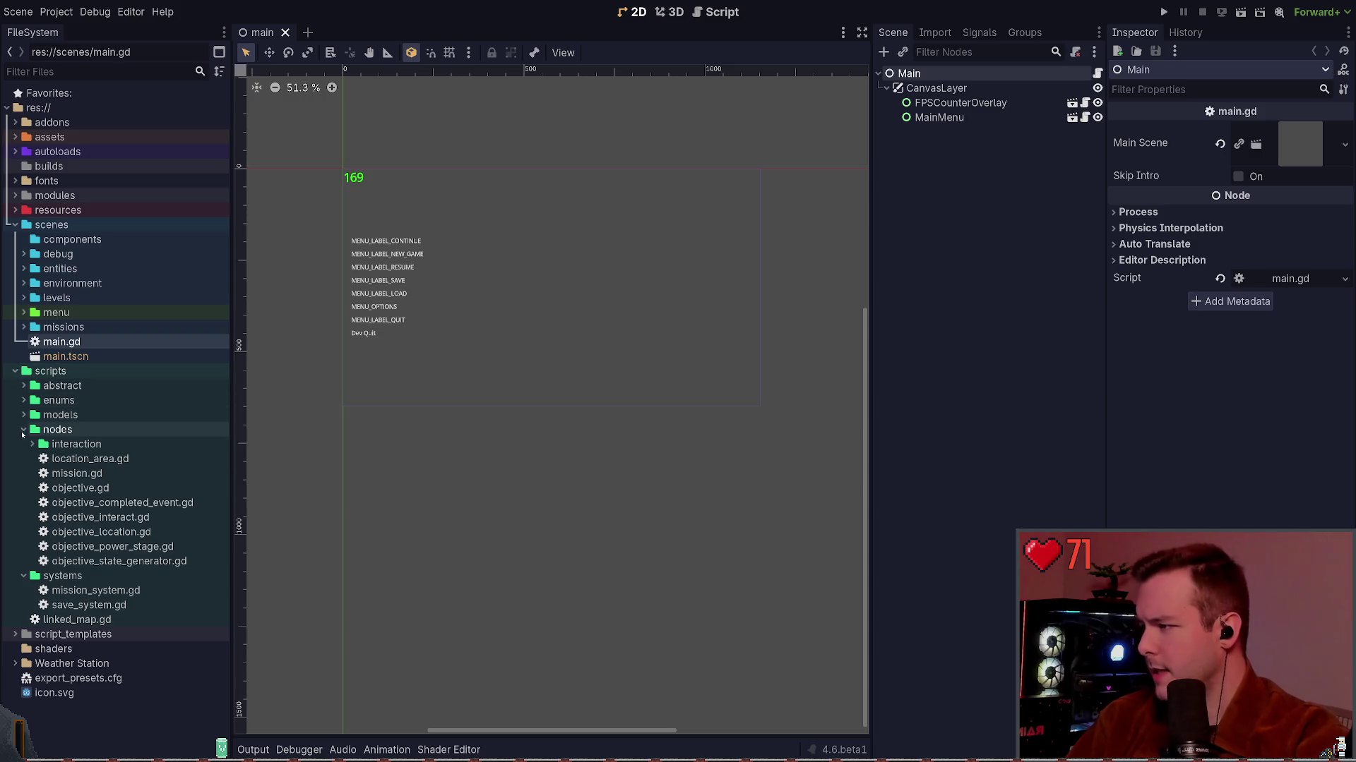
pyautogui.click(22, 433)
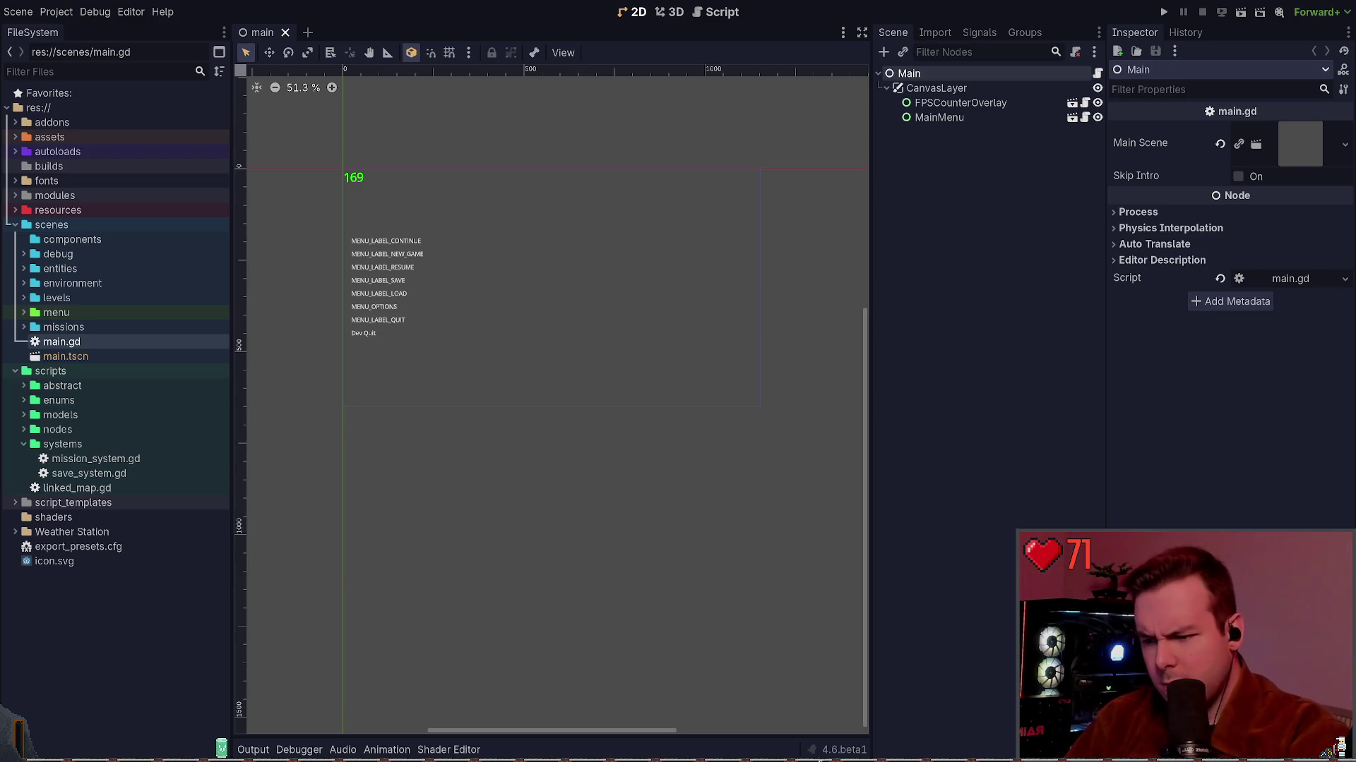
# Quit the Weather Station editor back to the Project Manager.
pyautogui.press('F5')
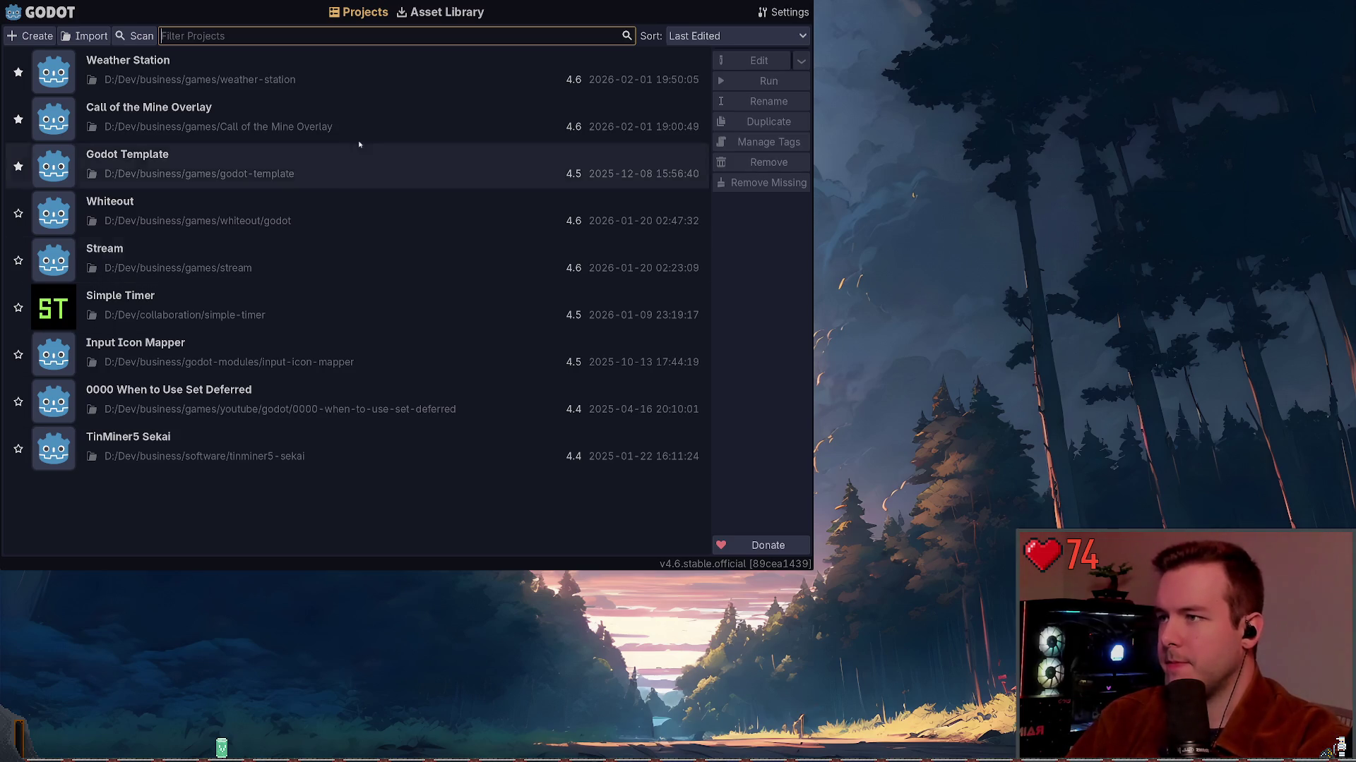
# Reopen the Weather Station project and bring up the Quick Open scene search.
pyautogui.click(270, 61)
pyautogui.doubleClick(257, 67)
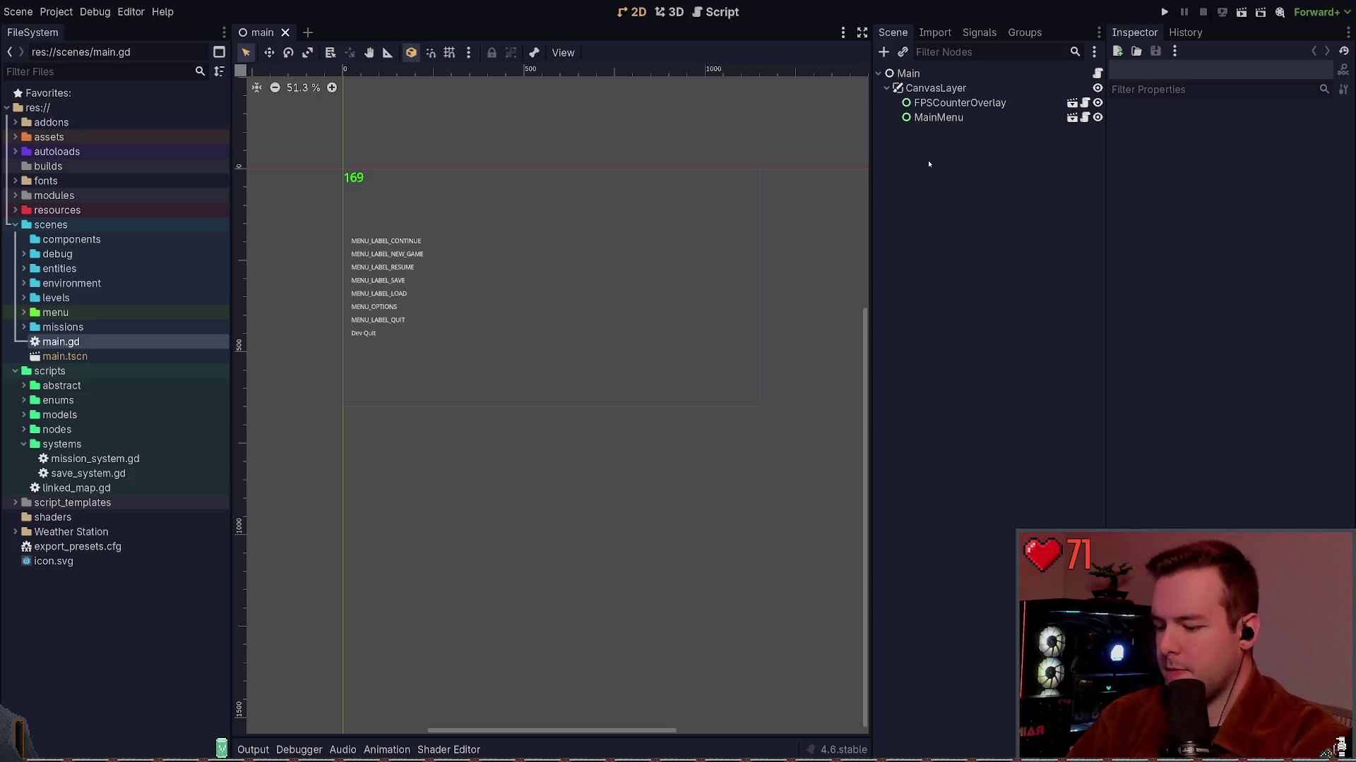
pyautogui.hotkey('ctrl', 'shift', 'o')
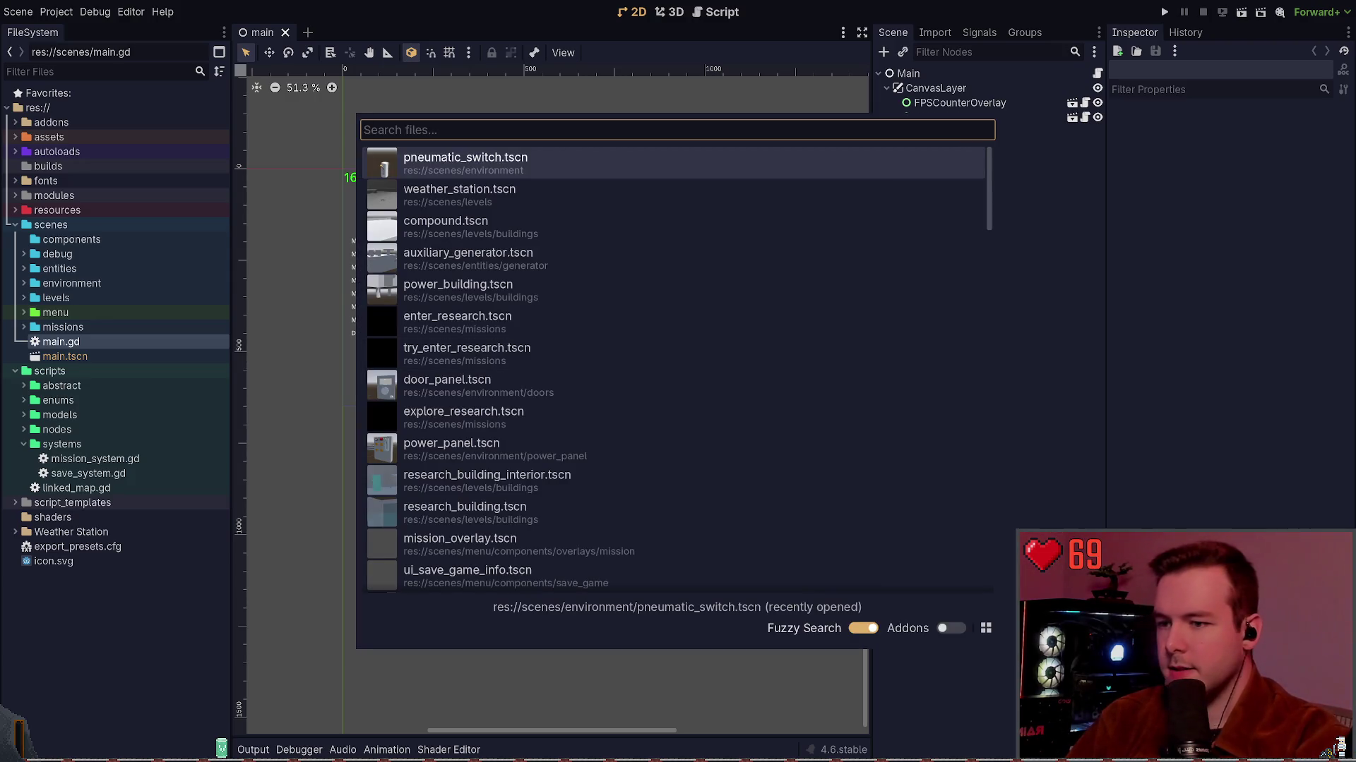
# Dismiss the scene search and show main.gd in the Script workspace.
pyautogui.press('Escape')
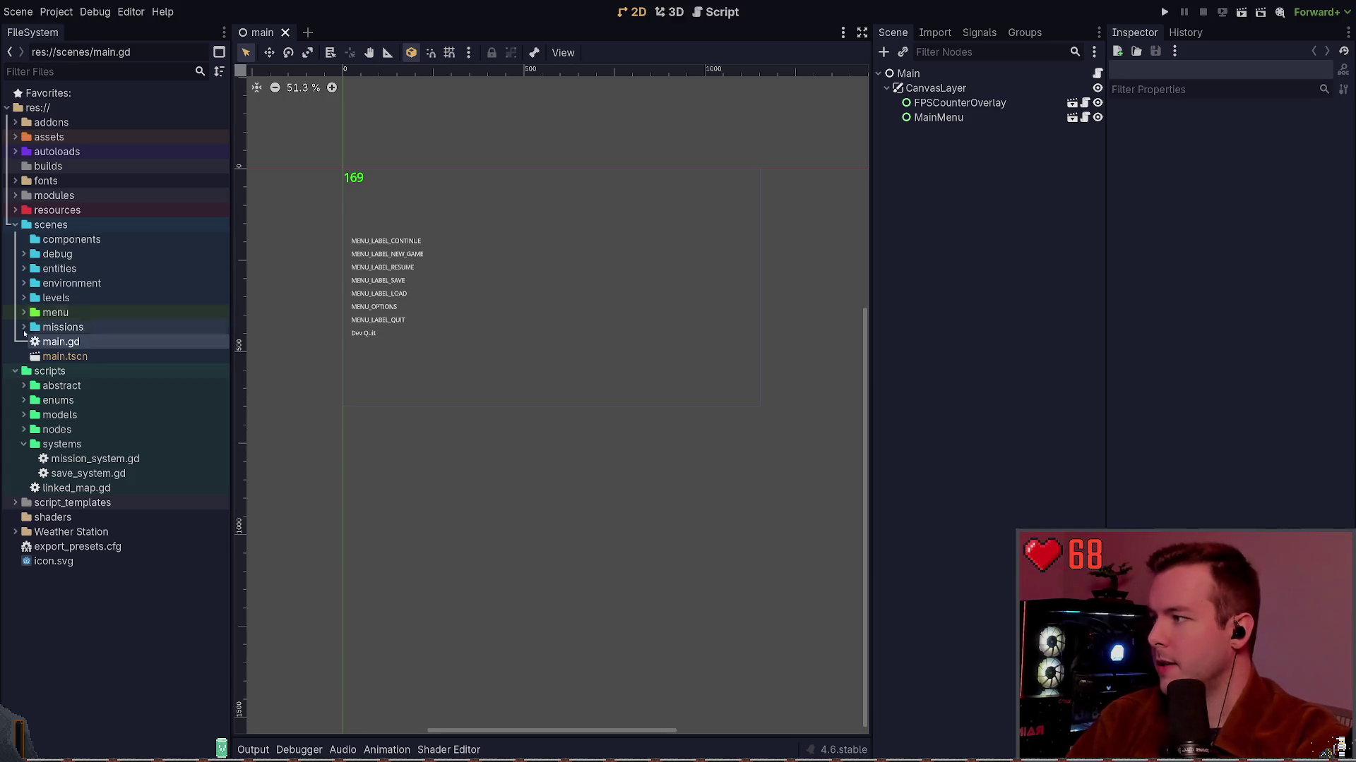
pyautogui.click(727, 12)
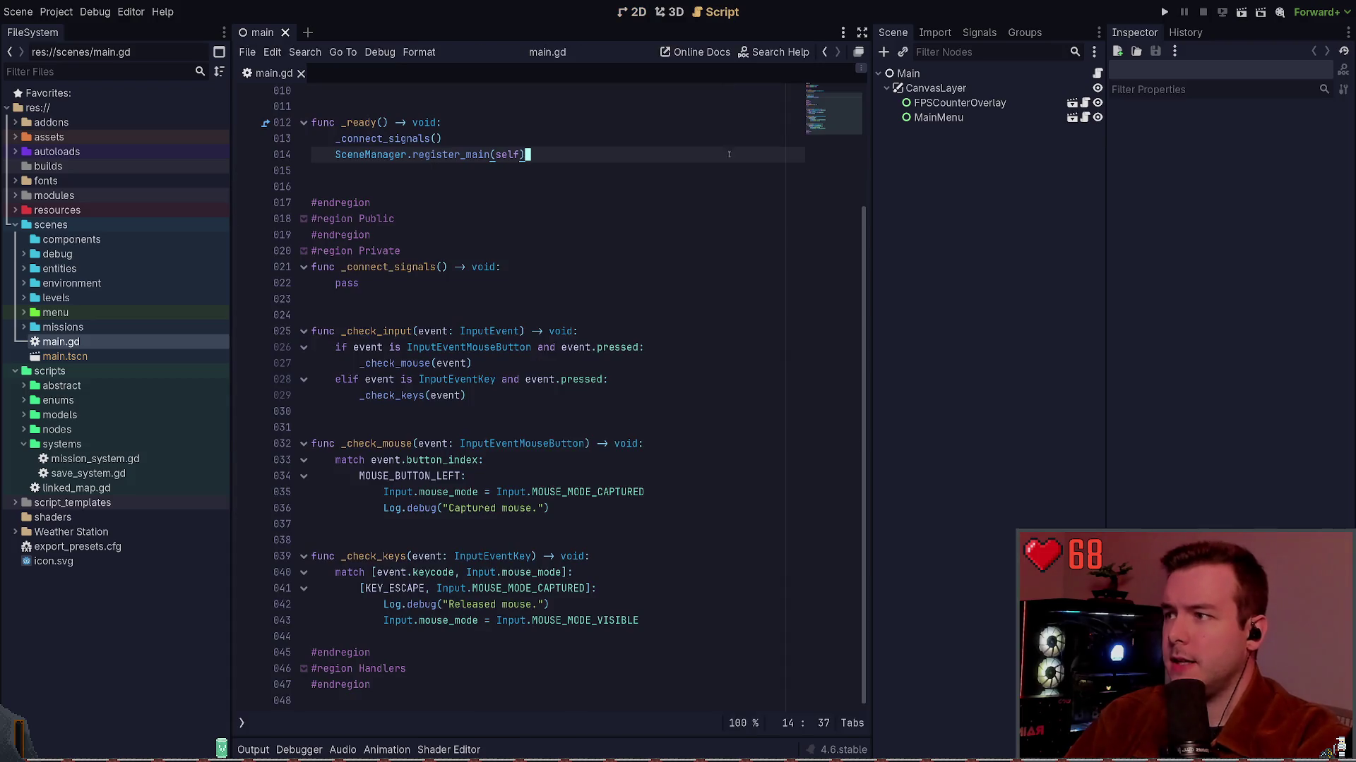
pyautogui.click(113, 107)
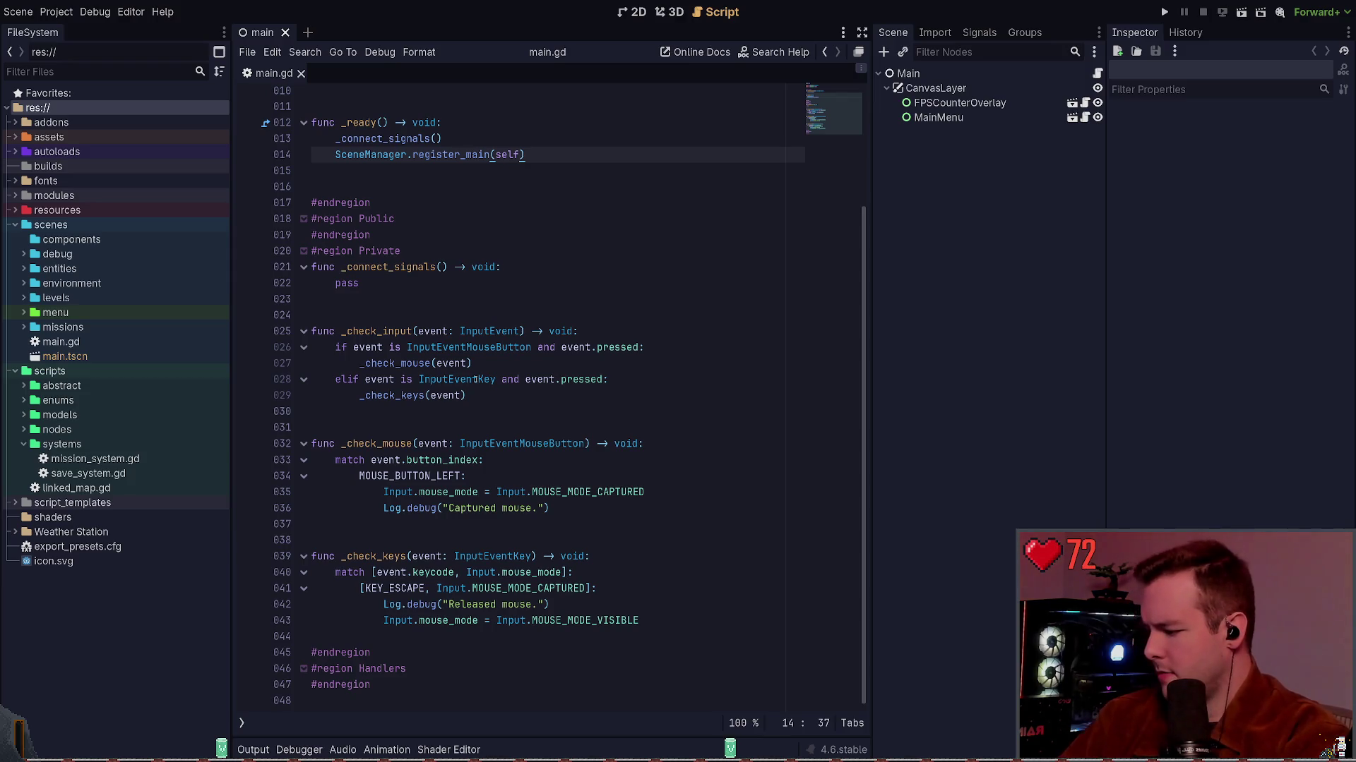
pyautogui.press('super+grave')
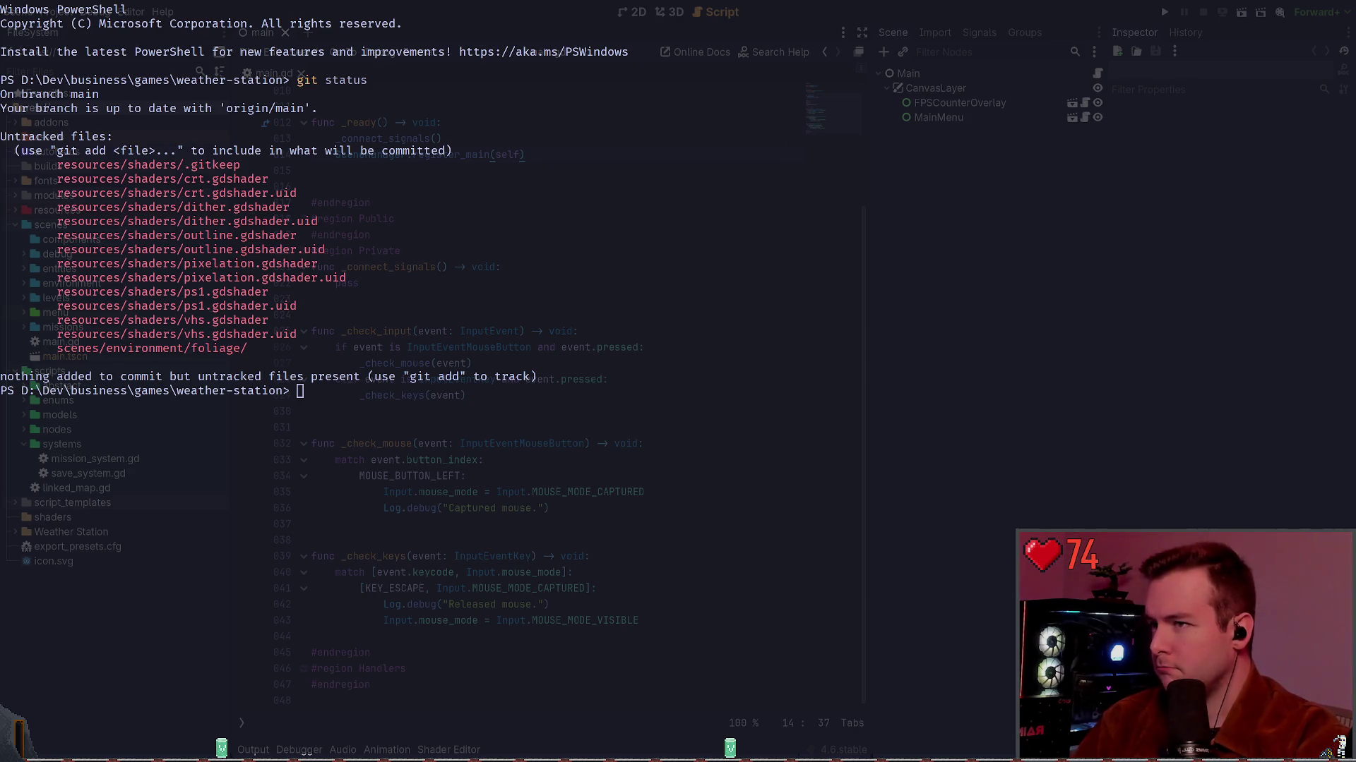
pyautogui.press('super+grave')
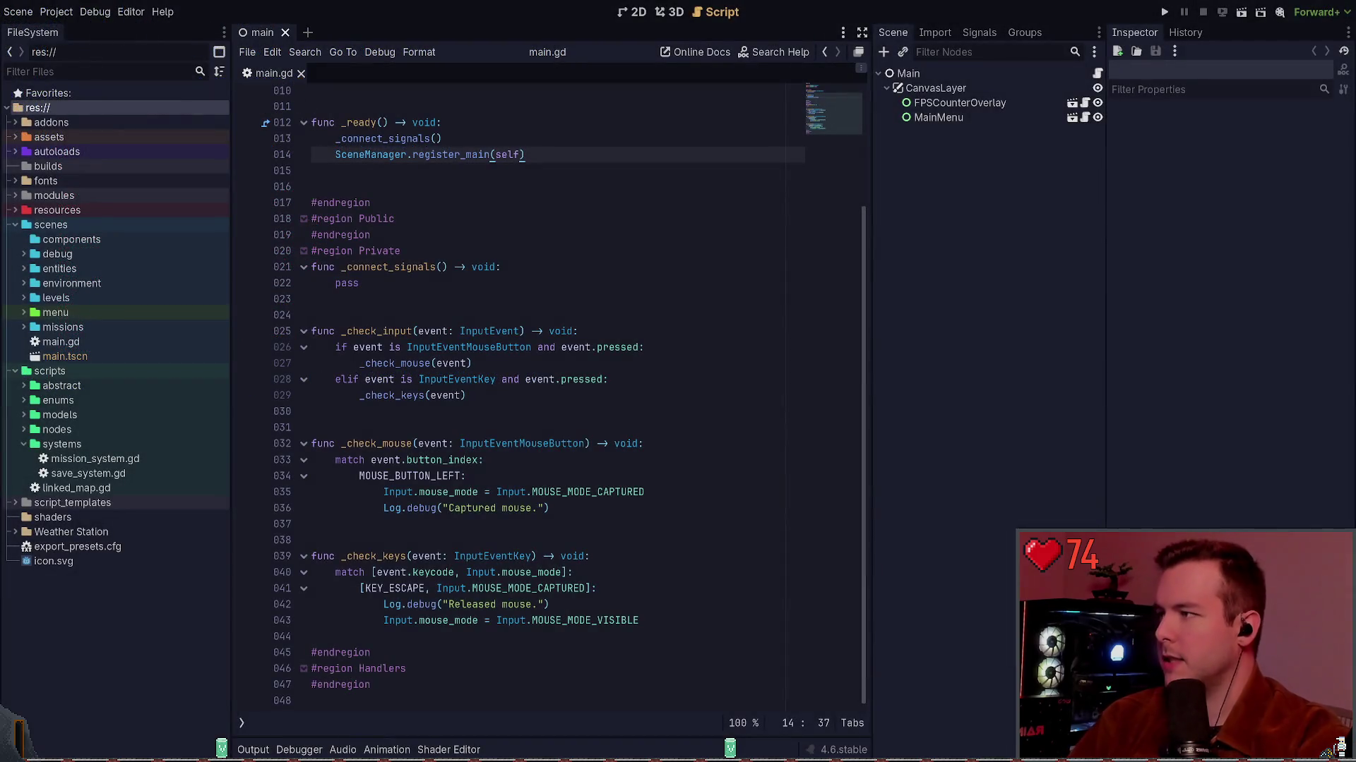
pyautogui.click(360, 283)
pyautogui.click(495, 303)
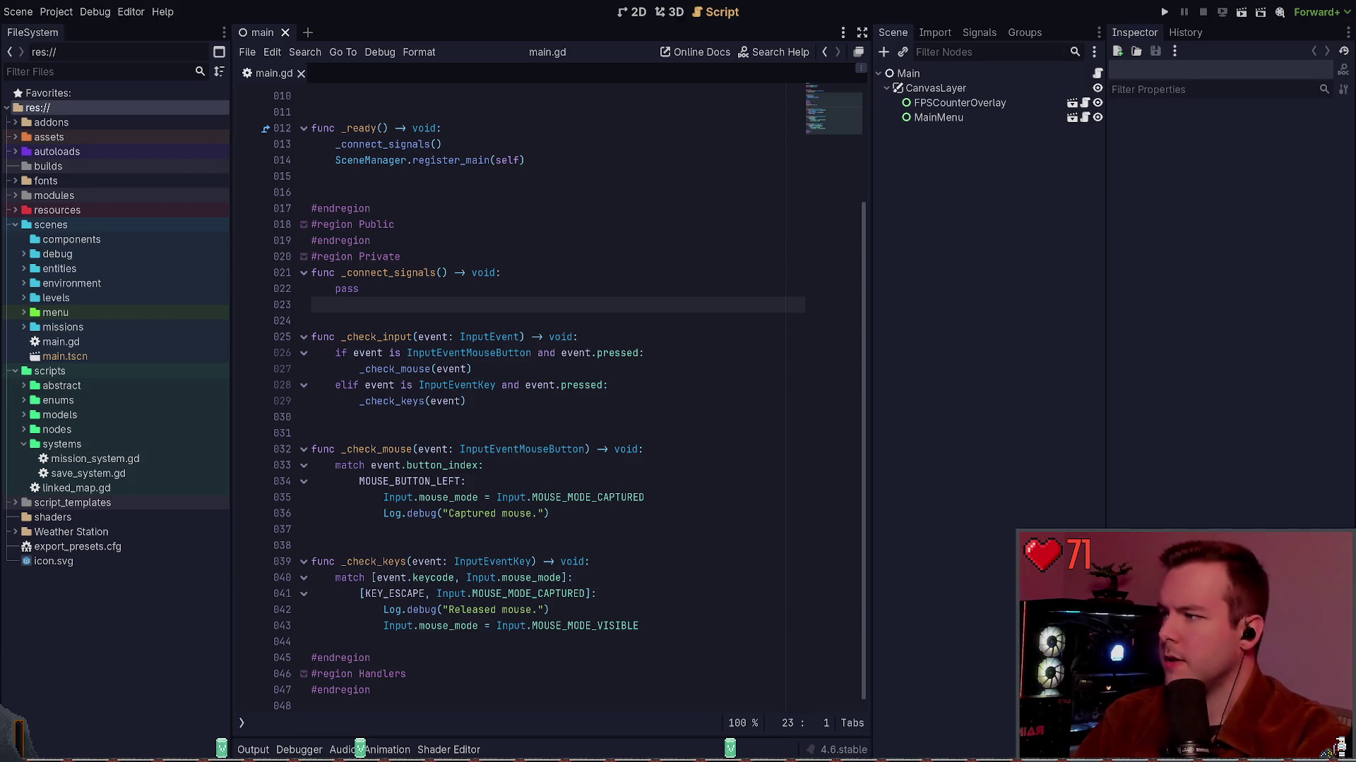
# Check git status in the drop-down PowerShell terminal, hide it, and run the project with F5.
pyautogui.press('super+grave')
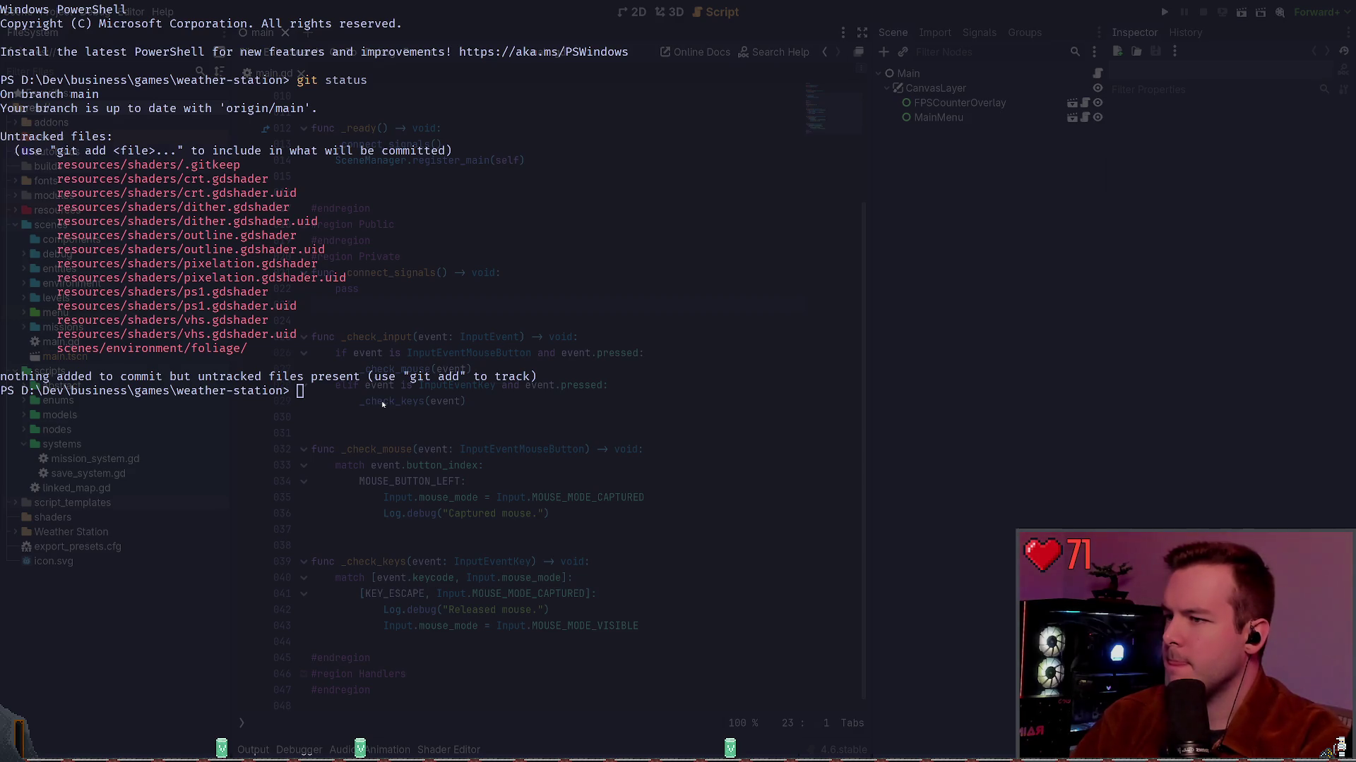
pyautogui.press('super+grave')
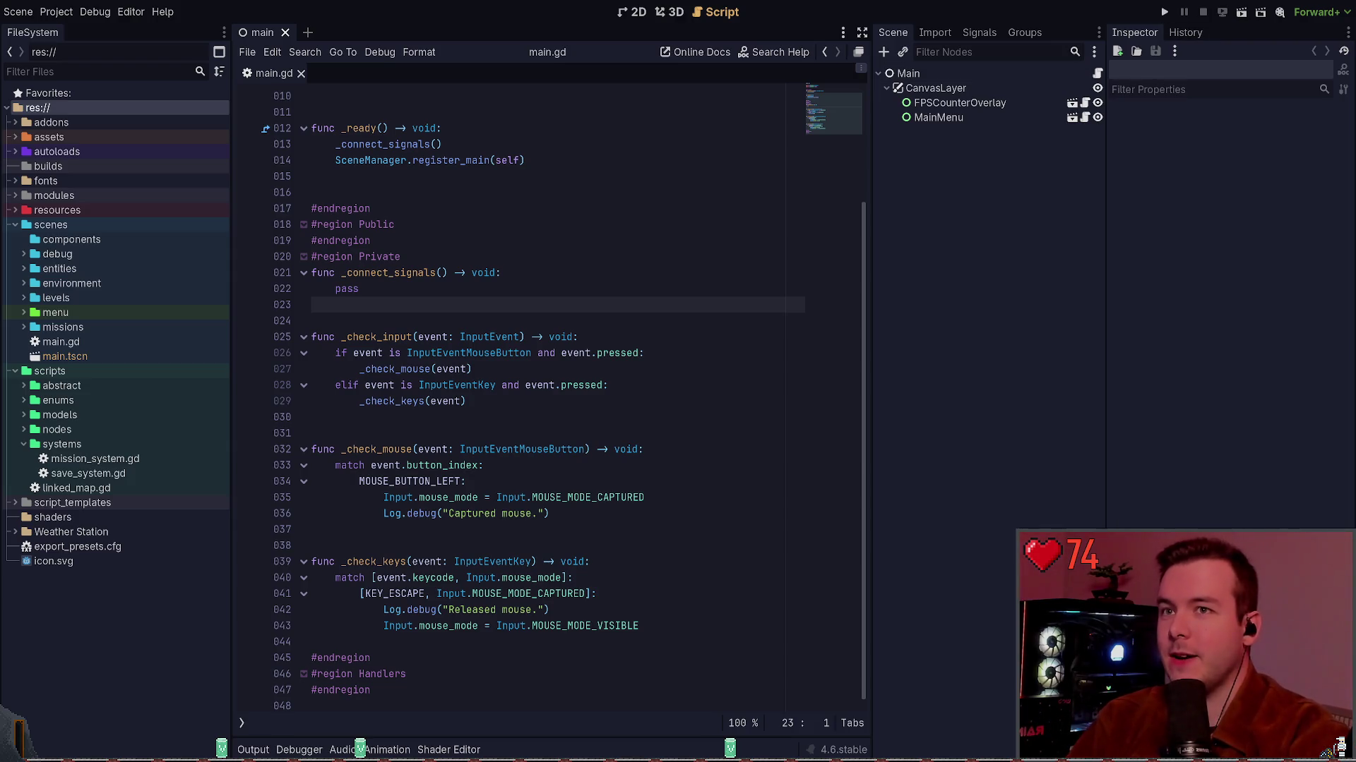
pyautogui.press('F5')
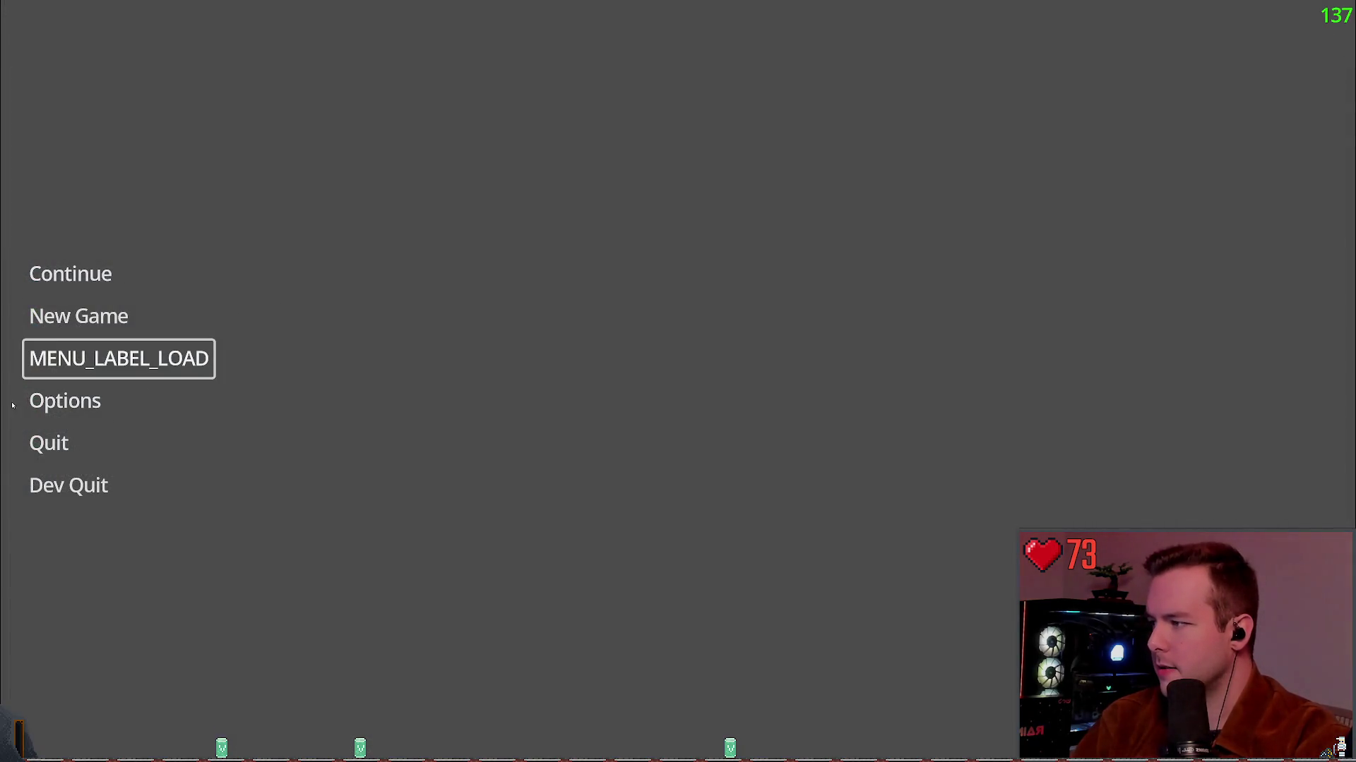
# In the game's Options > Video, switch the display mode to Windowed and keep it.
pyautogui.click(49, 401)
pyautogui.click(305, 251)
pyautogui.click(368, 210)
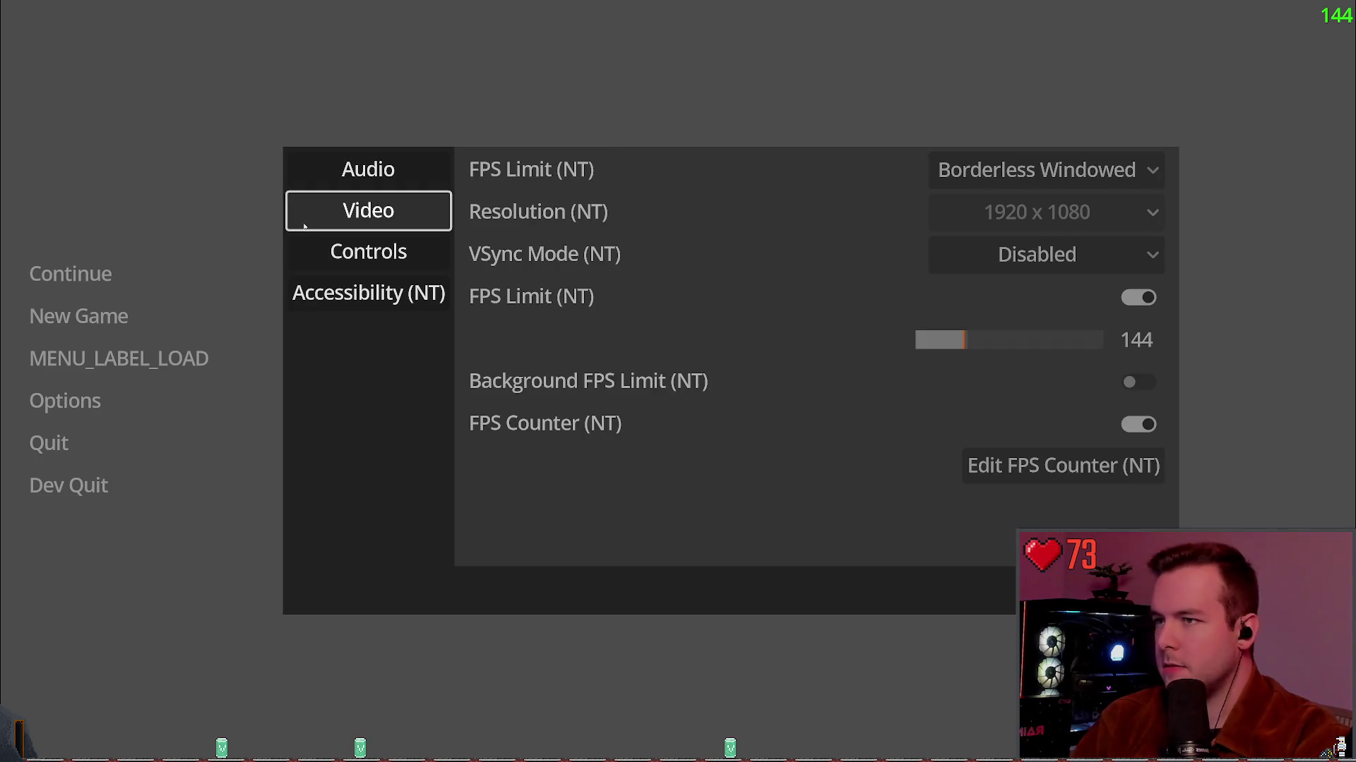
pyautogui.click(885, 184)
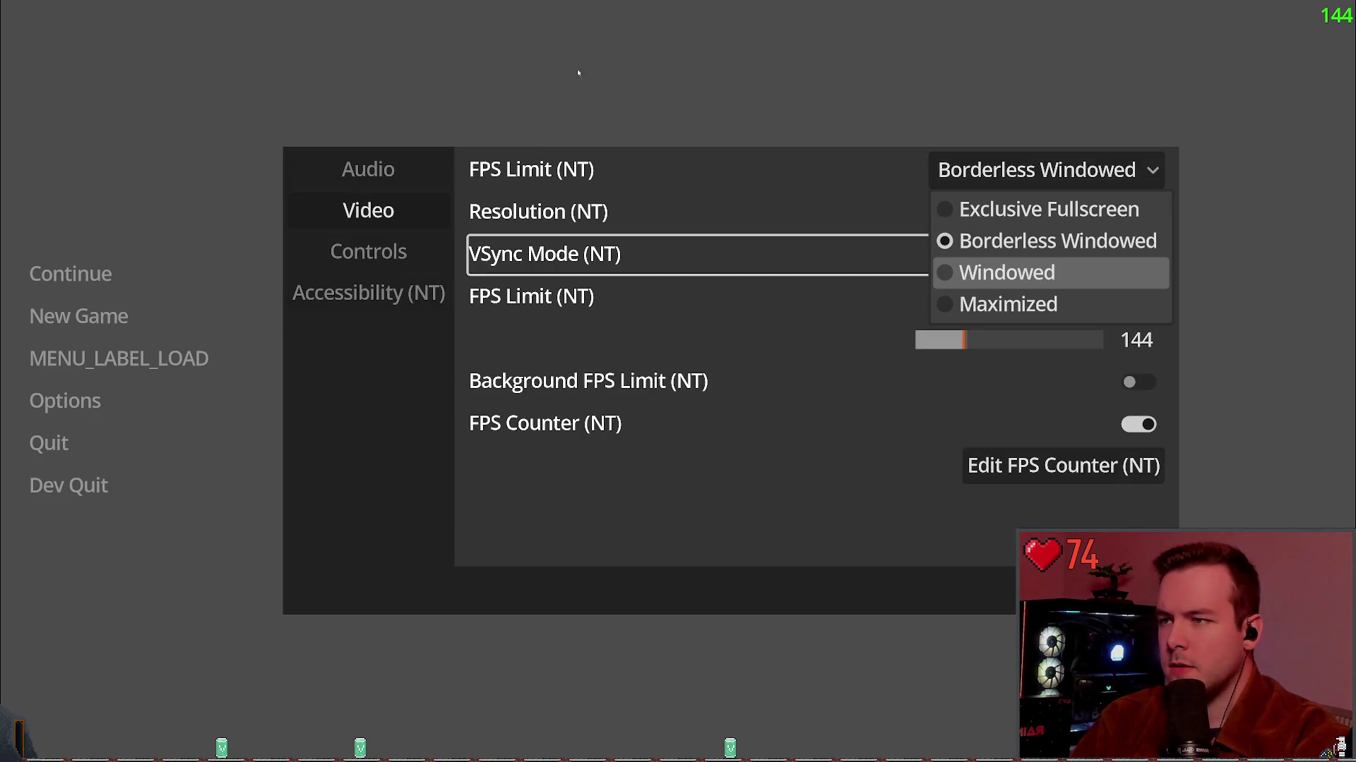
pyautogui.click(1006, 272)
pyautogui.click(329, 221)
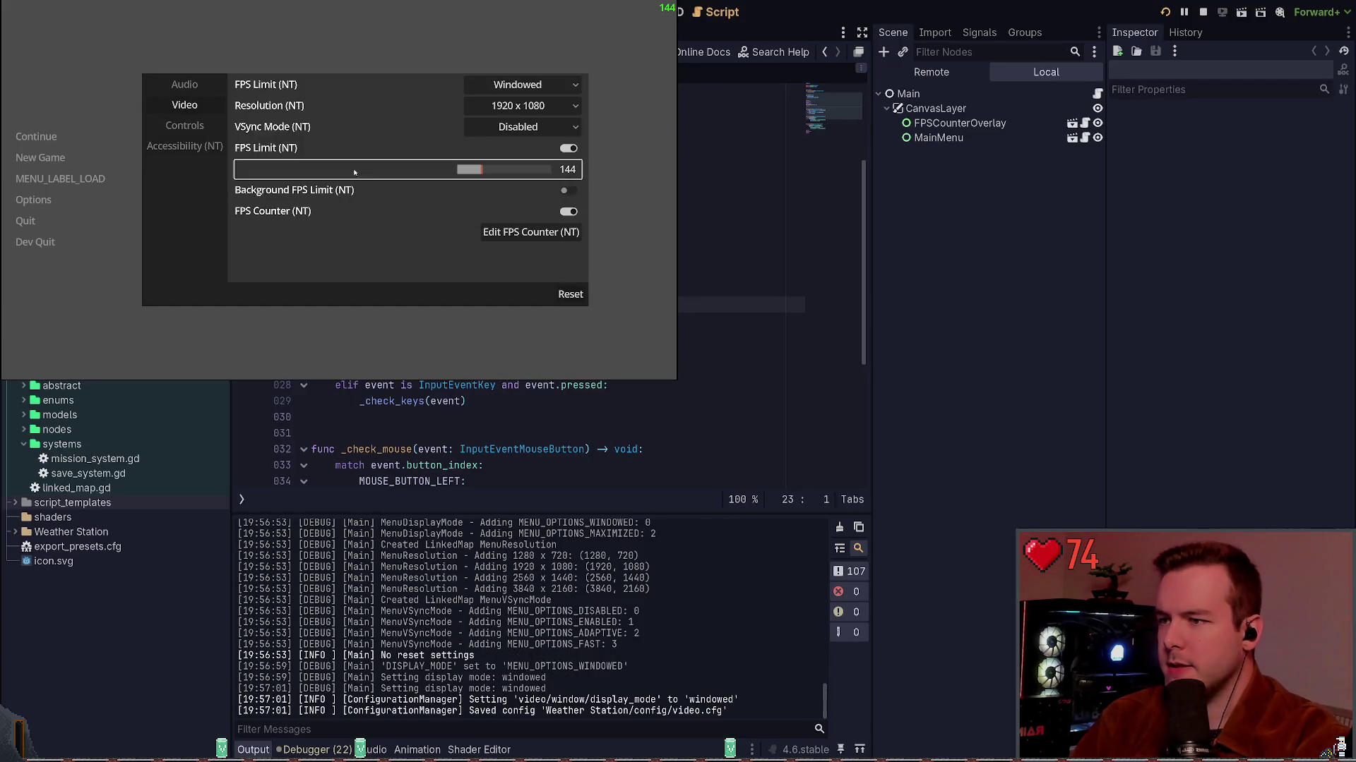
# Switch the display mode back to Borderless Windowed, save it, and quit the game.
pyautogui.click(513, 84)
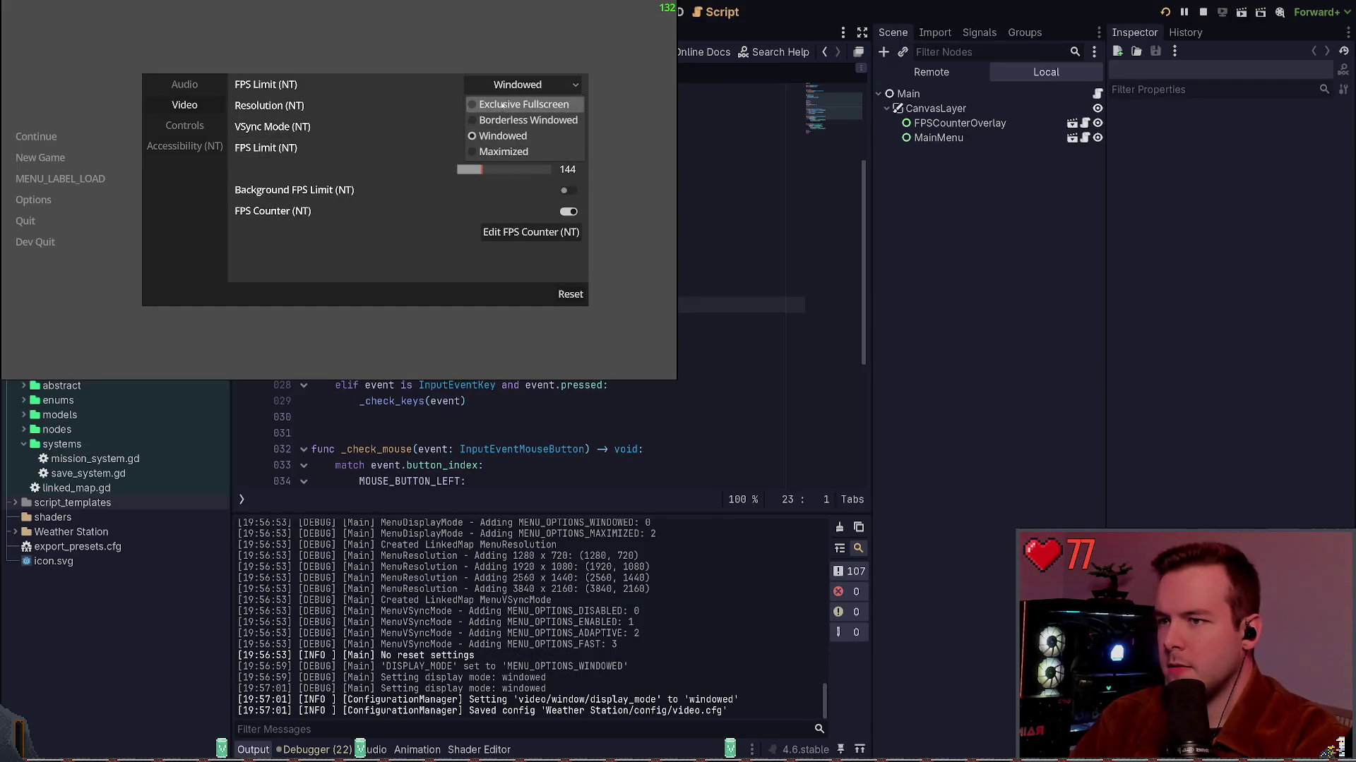
pyautogui.click(504, 120)
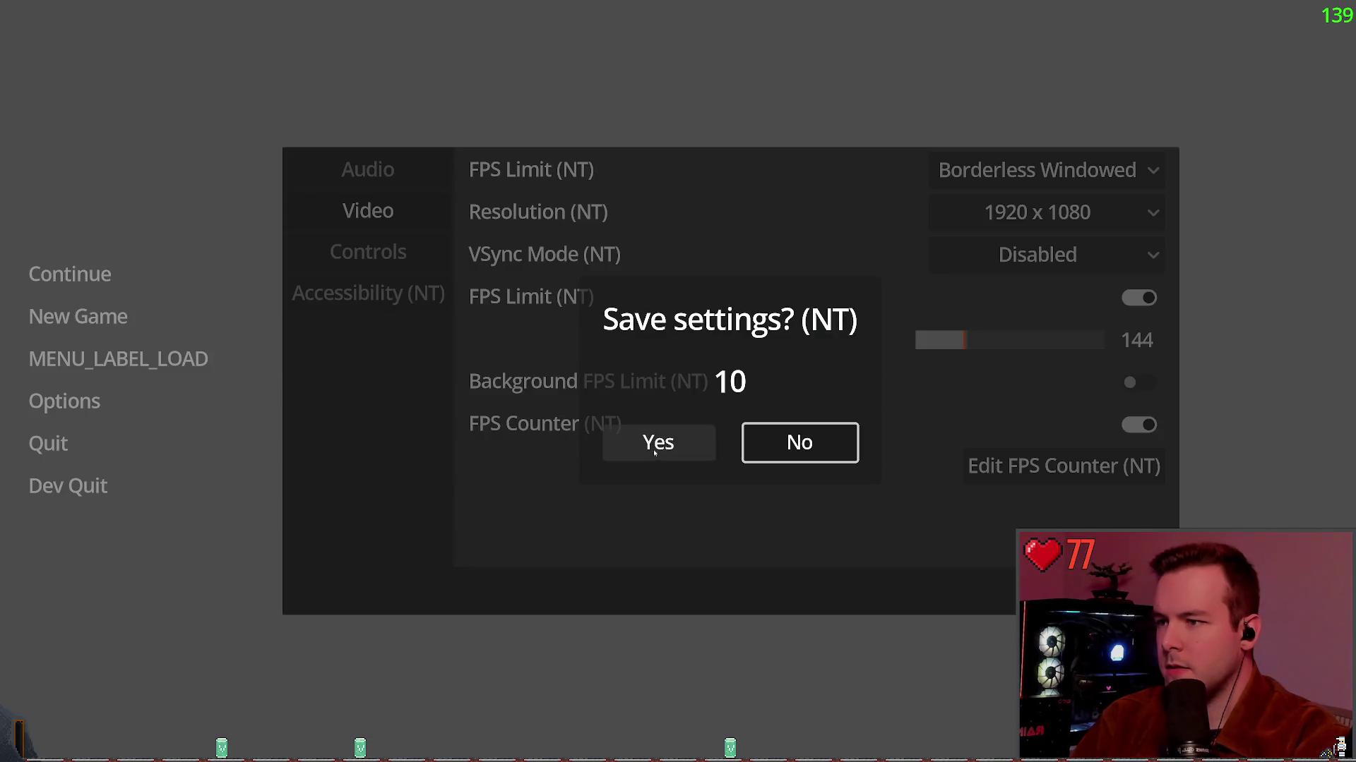
pyautogui.click(657, 442)
pyautogui.click(265, 451)
pyautogui.click(67, 486)
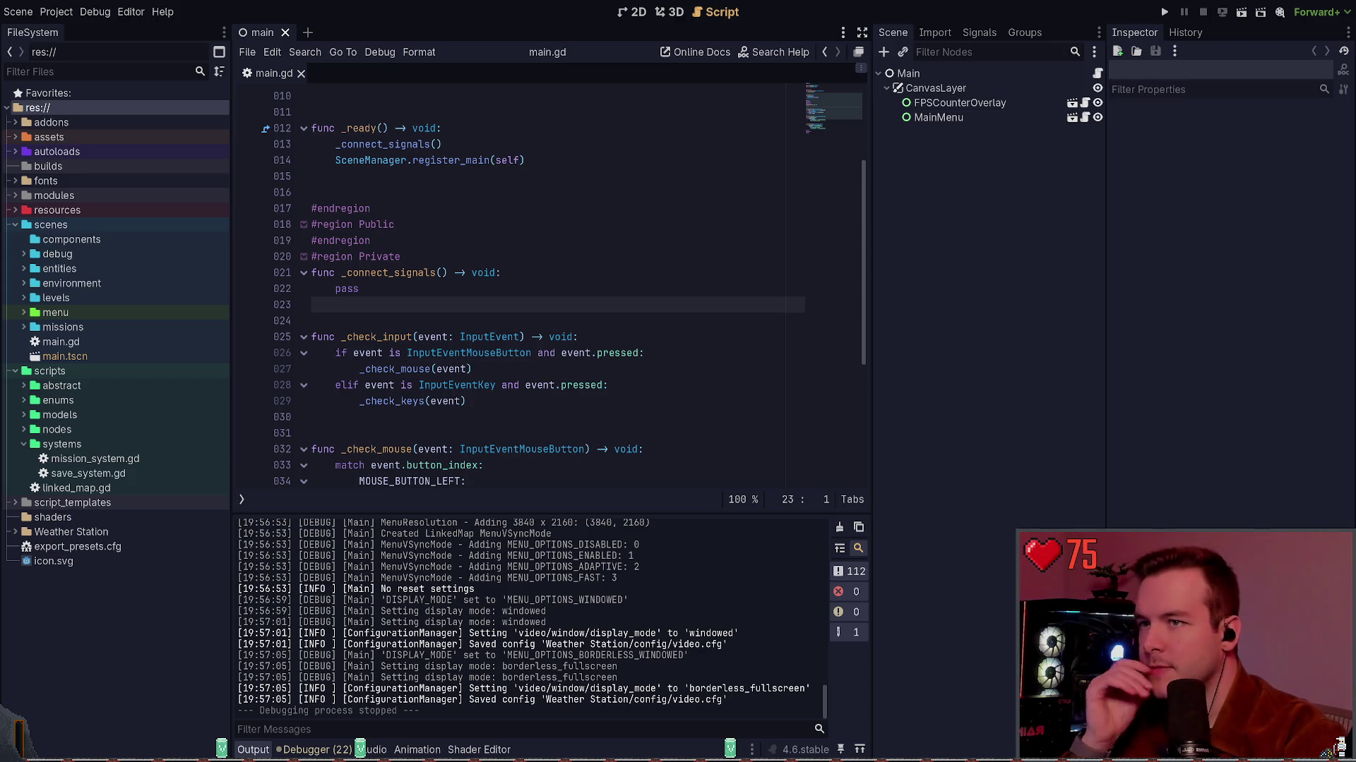
# Move the caret to the end of the #region Private line and run the project again.
pyautogui.press('Up')
pyautogui.press('Up')
pyautogui.press('Up')
pyautogui.press('End')
pyautogui.press('F5')
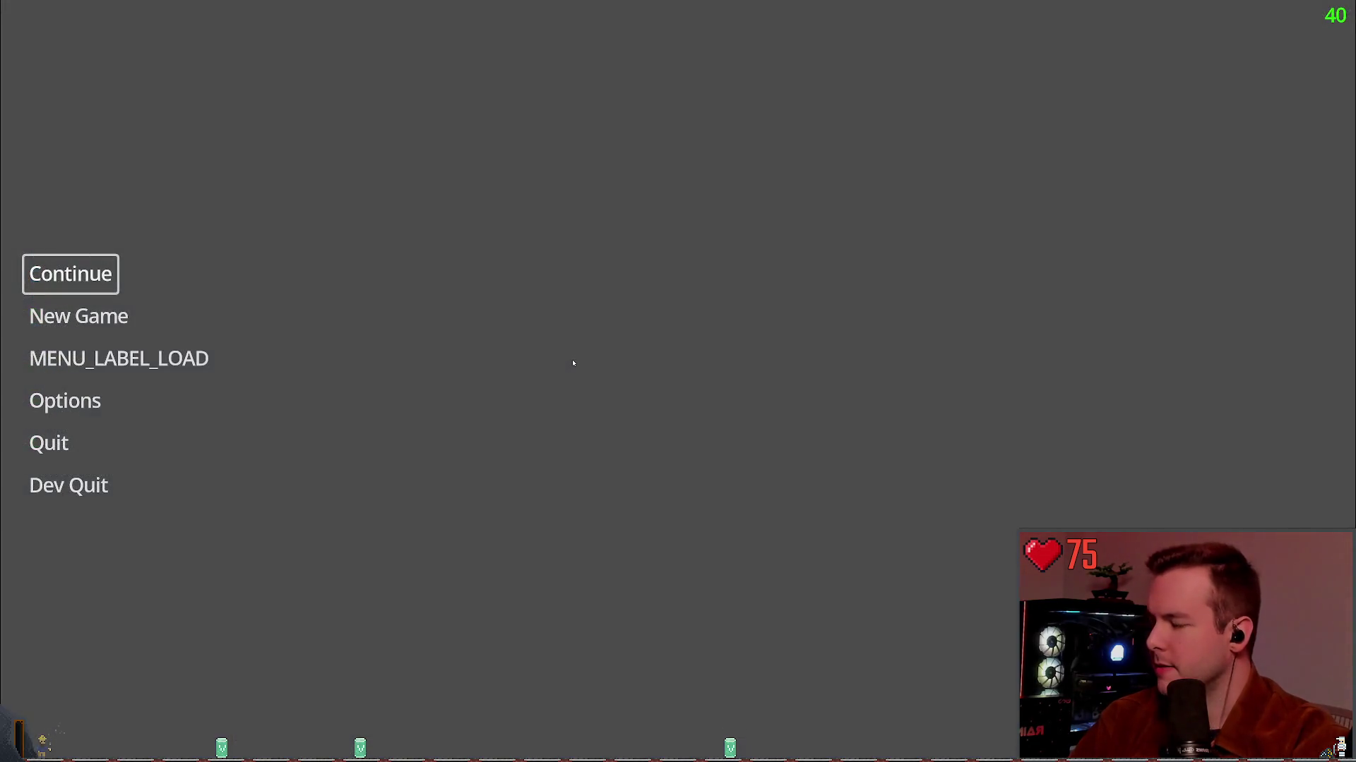
# Quit the running Weather Station game with Dev Quit, stopping debugging.
pyautogui.click(69, 485)
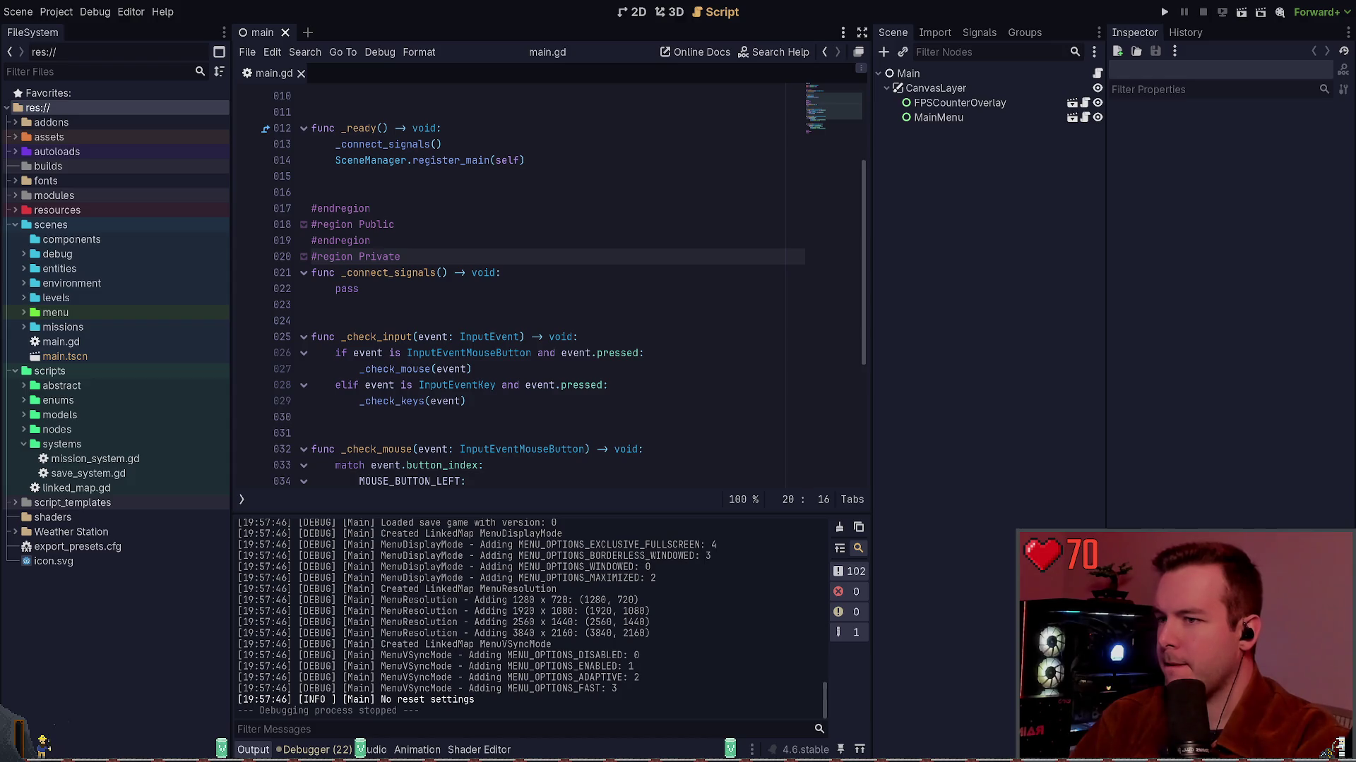
# Save main.gd and its scene with Ctrl+S, then expand the autoloads folder in FileSystem.
pyautogui.click(478, 210)
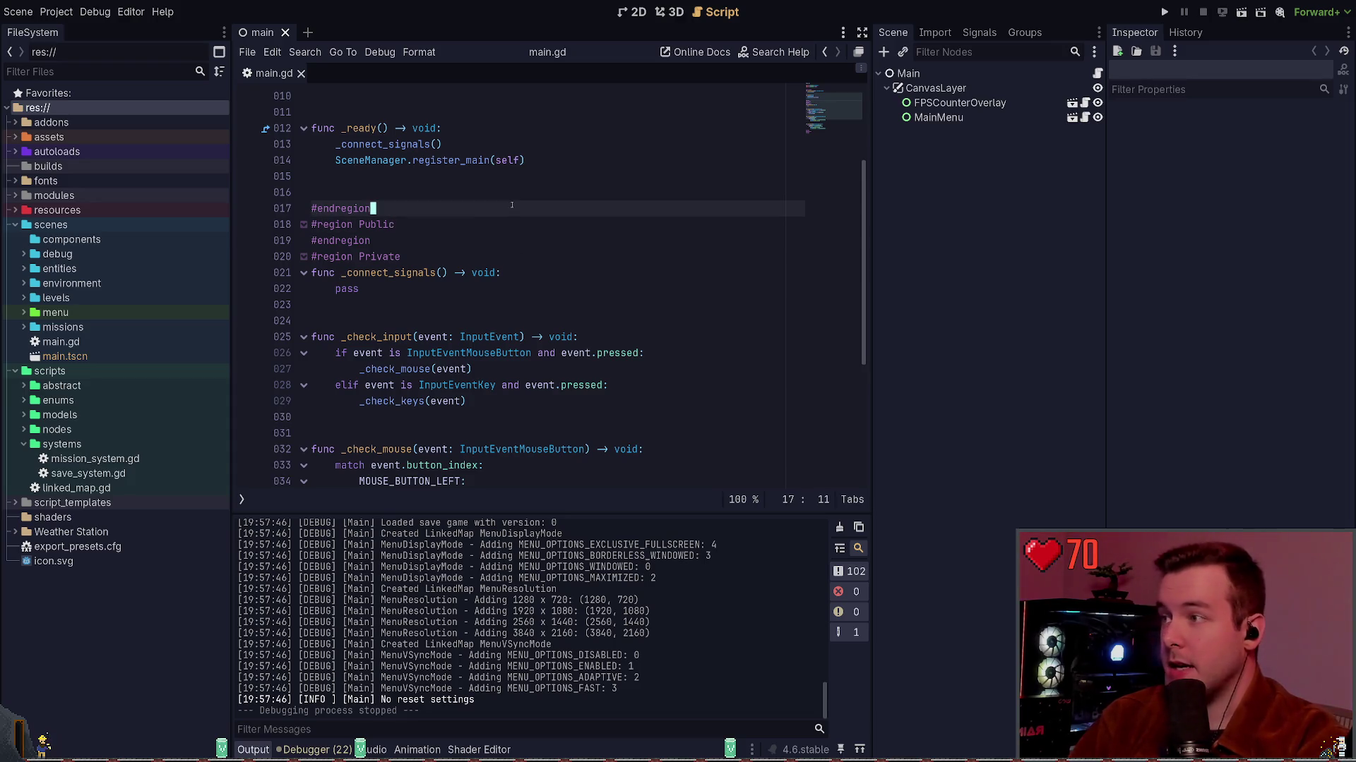
pyautogui.hotkey('ctrl', 's')
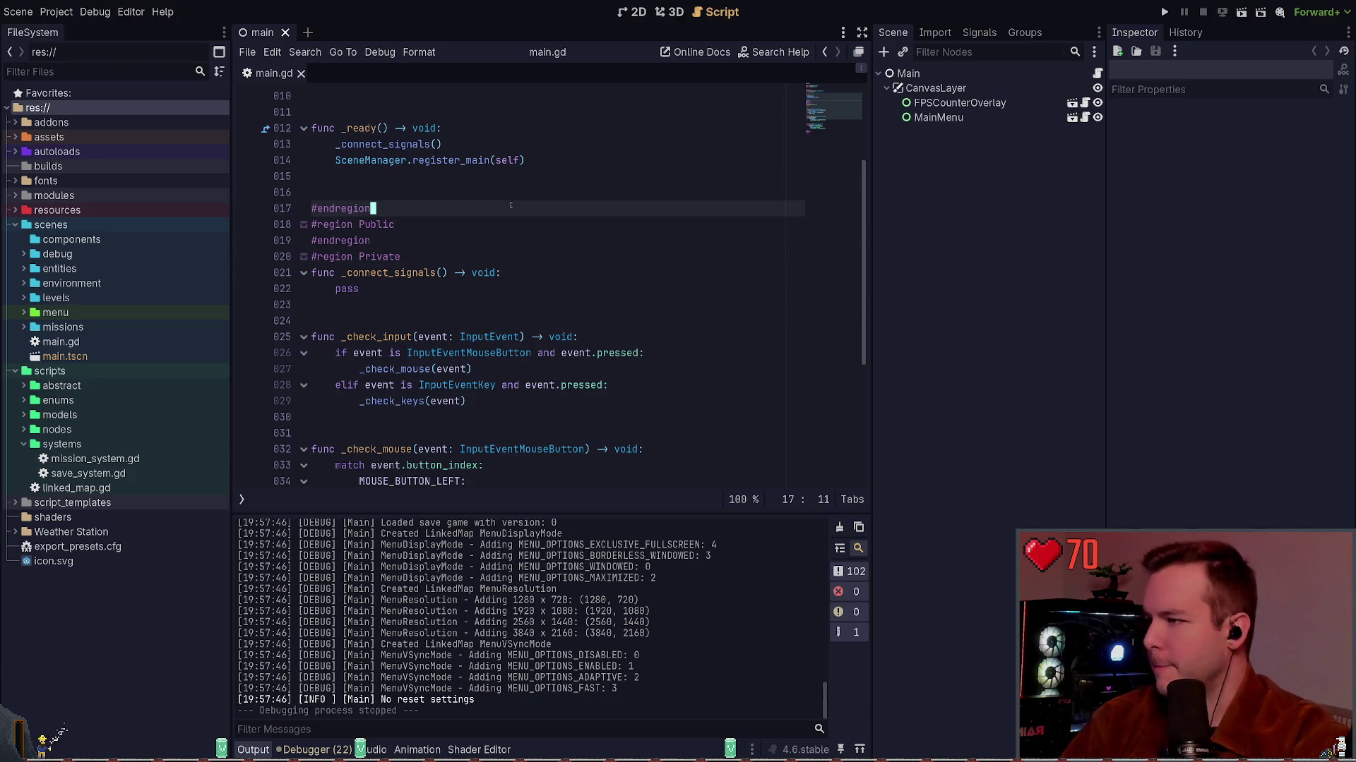
pyautogui.hotkey('ctrl', 's')
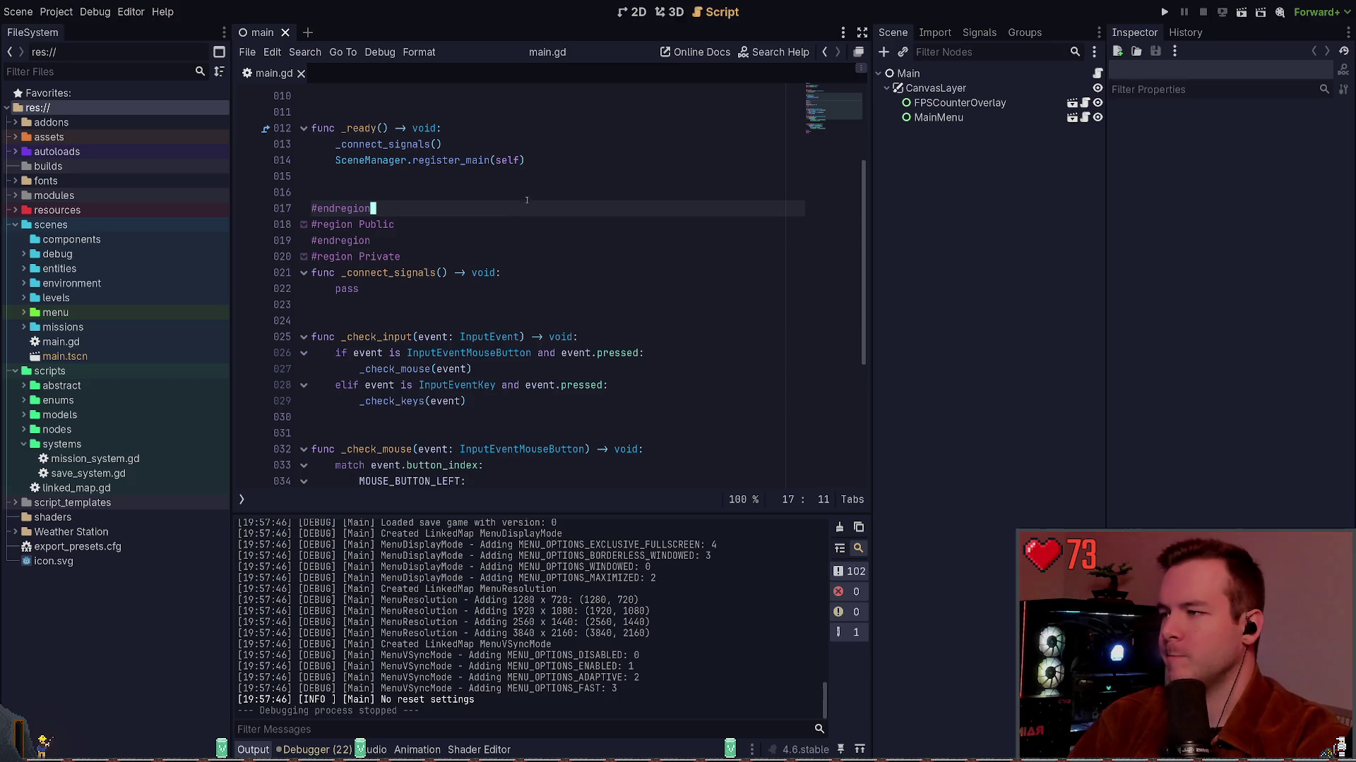
pyautogui.press('Up')
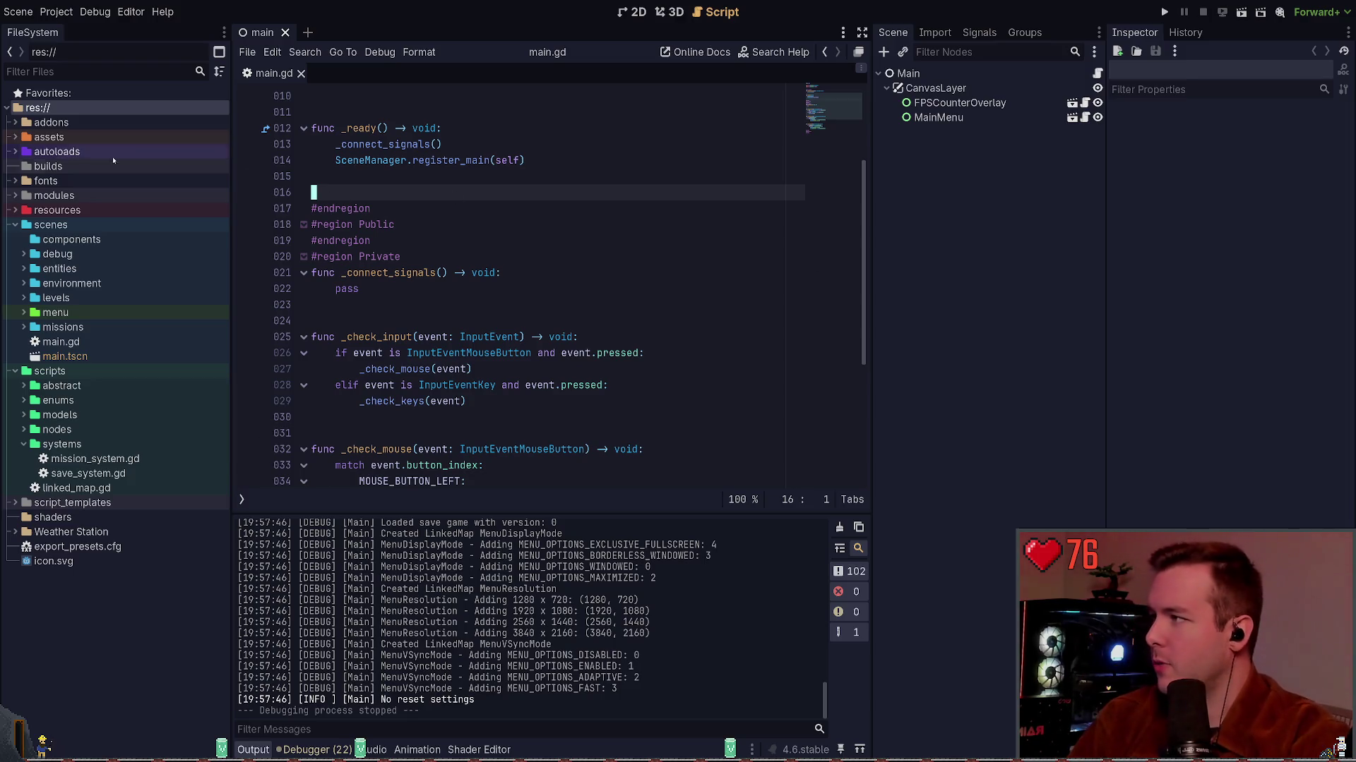
pyautogui.click(16, 152)
# Toggle the autoloads configuration folder, then open Project Settings at Application Config.
pyautogui.click(22, 165)
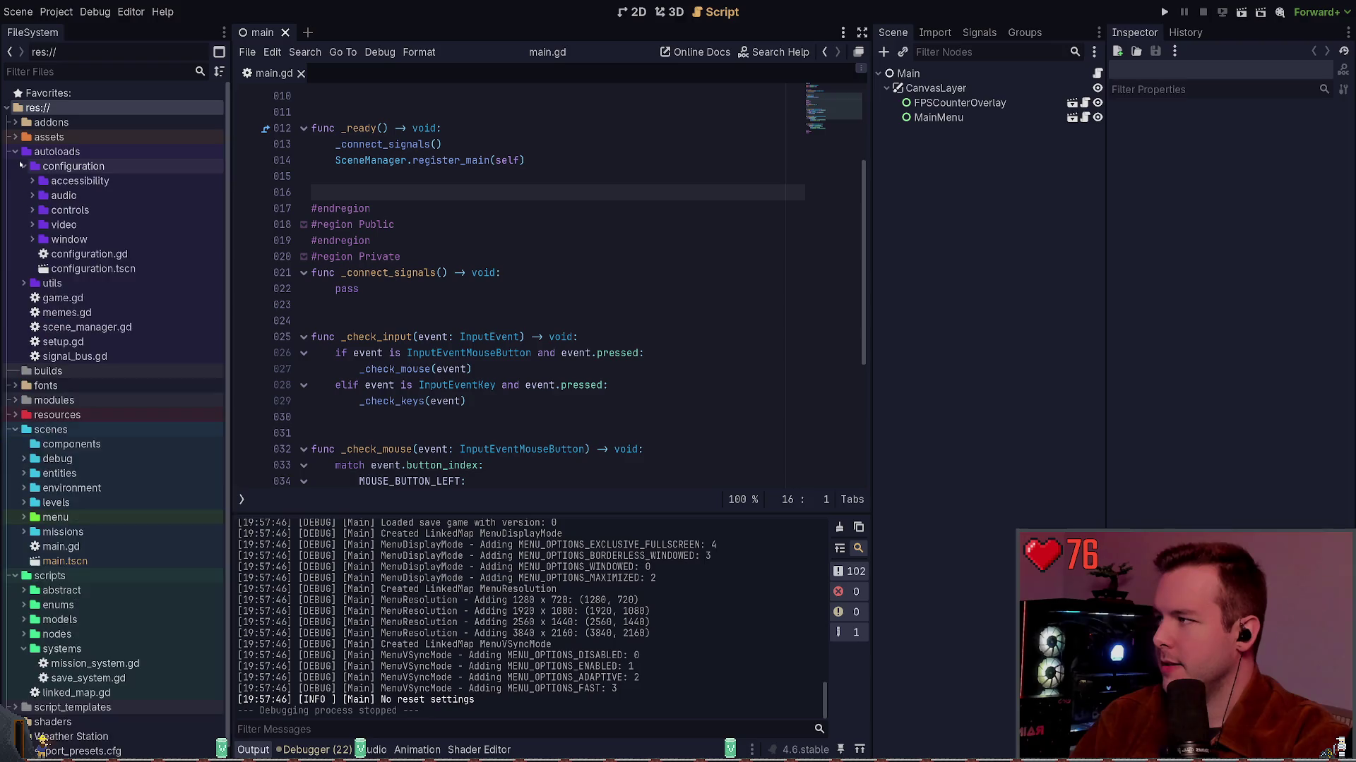
pyautogui.click(22, 165)
pyautogui.click(21, 166)
pyautogui.click(22, 166)
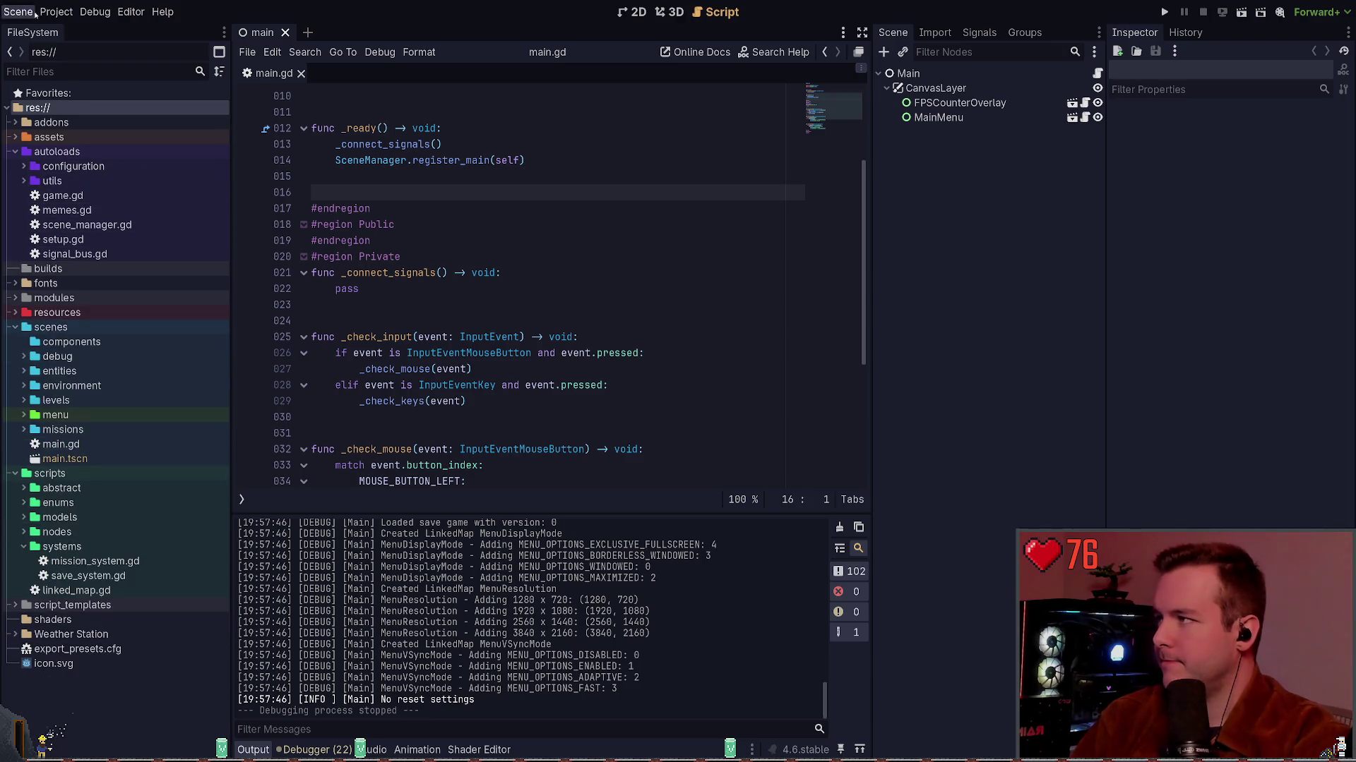
pyautogui.click(64, 33)
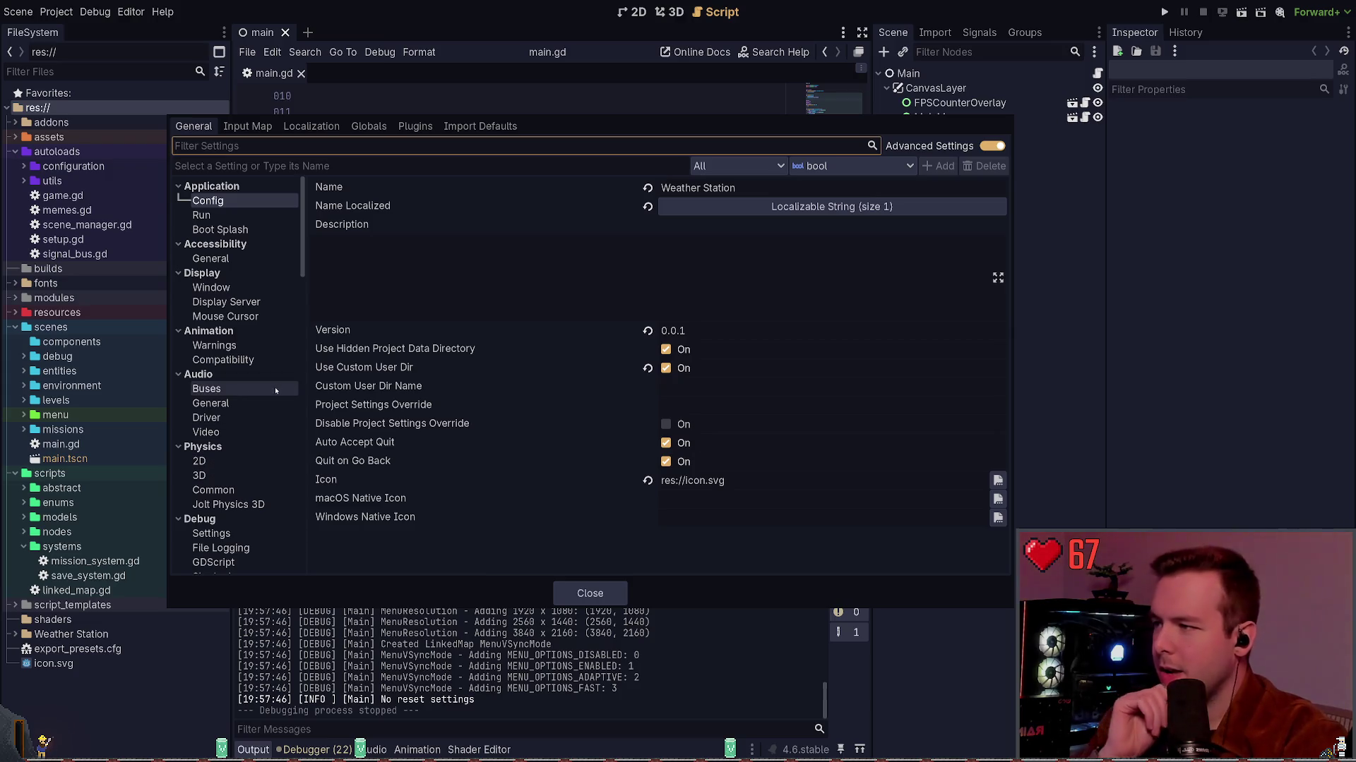
pyautogui.scroll(-3, 236, 286)
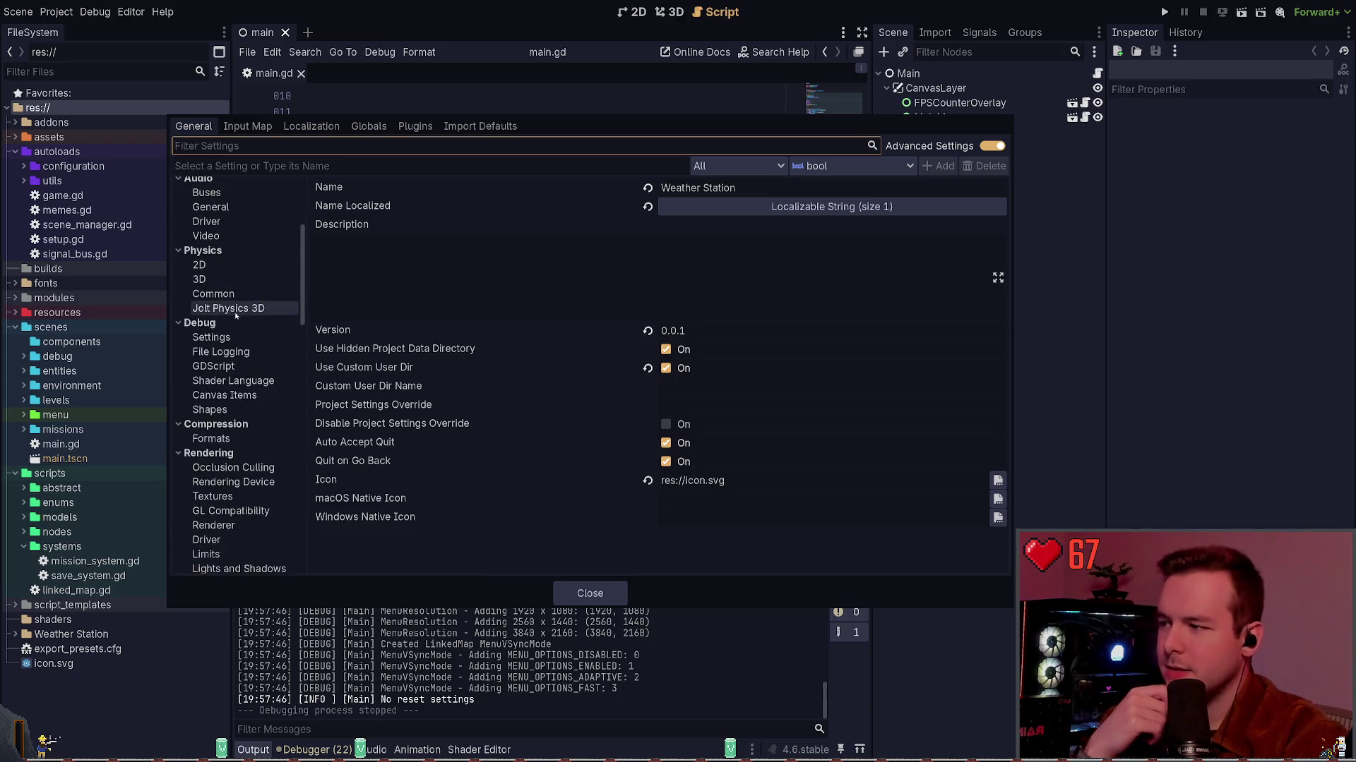
# Scroll through the Project Settings section tree to look over the available categories.
pyautogui.scroll(-10, 236, 315)
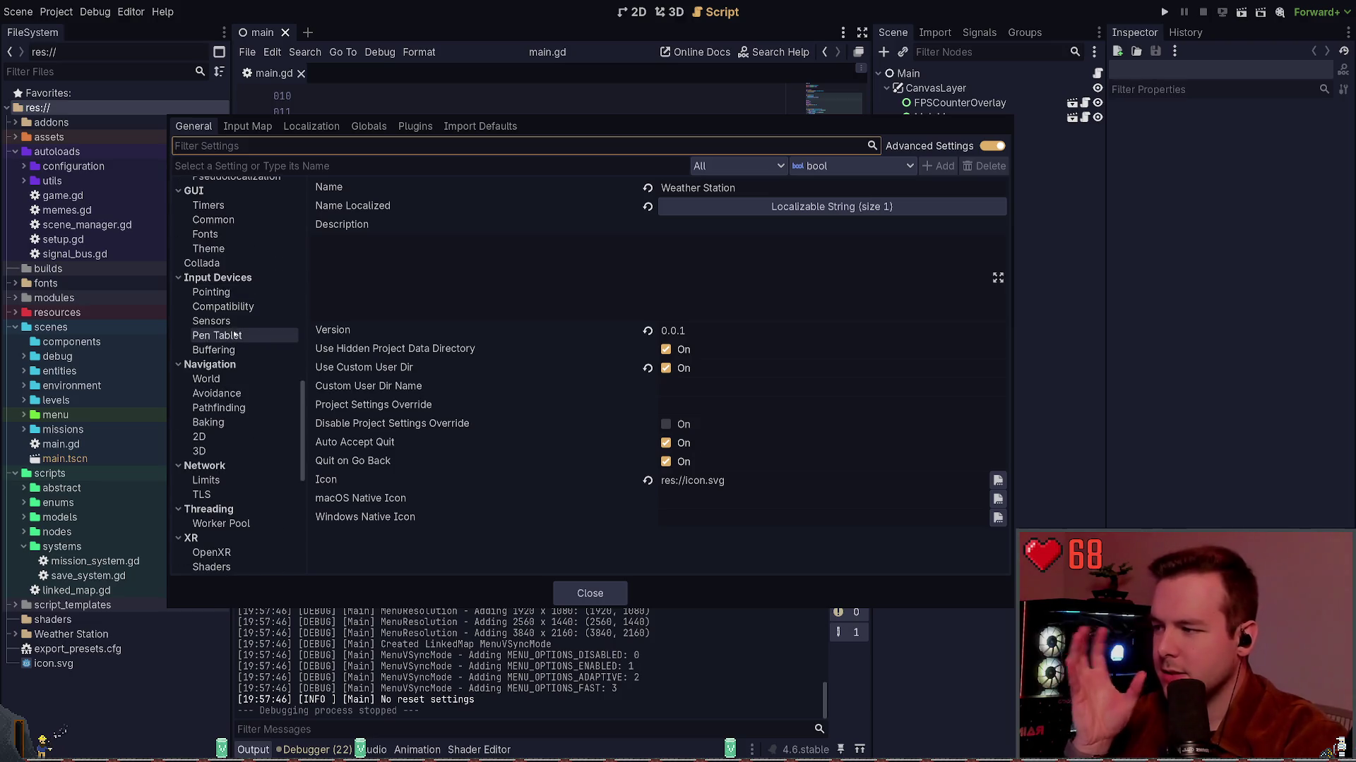
pyautogui.scroll(-10, 235, 334)
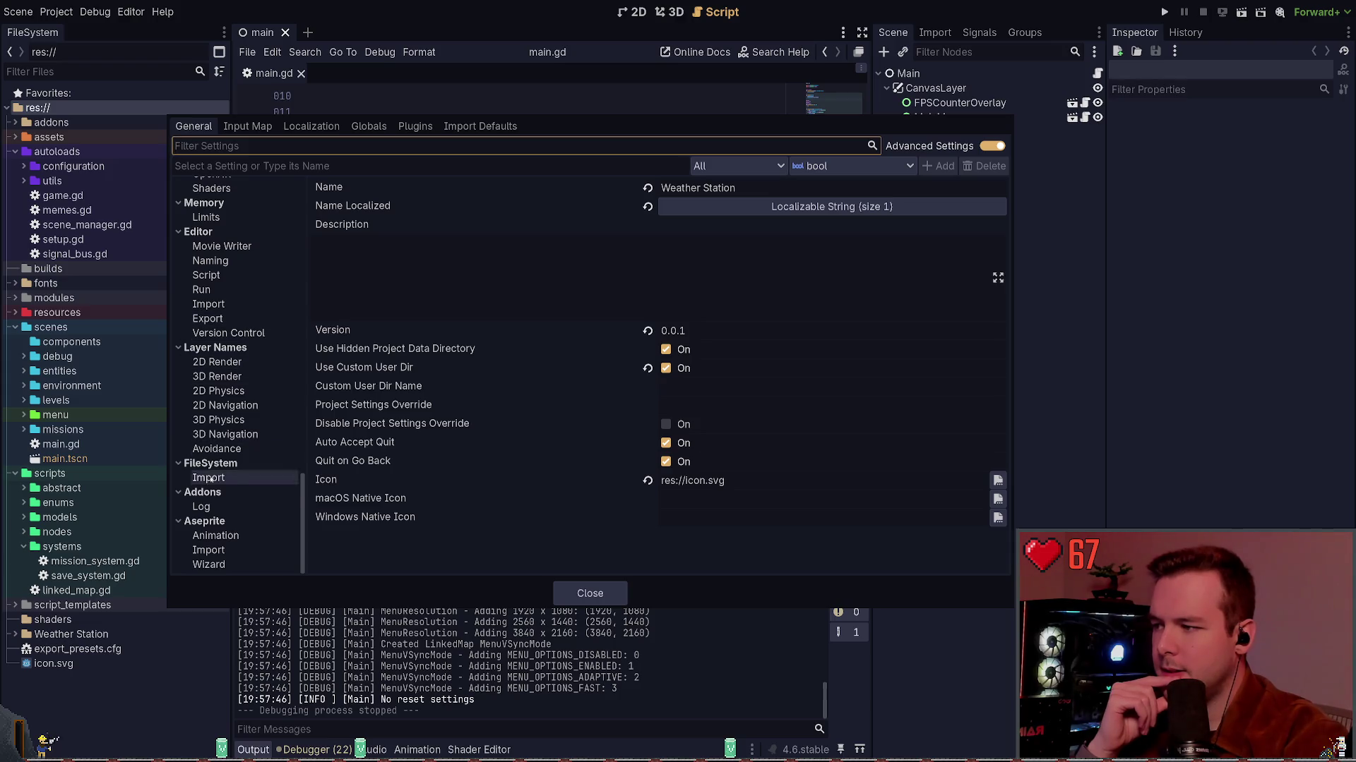
pyautogui.scroll(10, 210, 479)
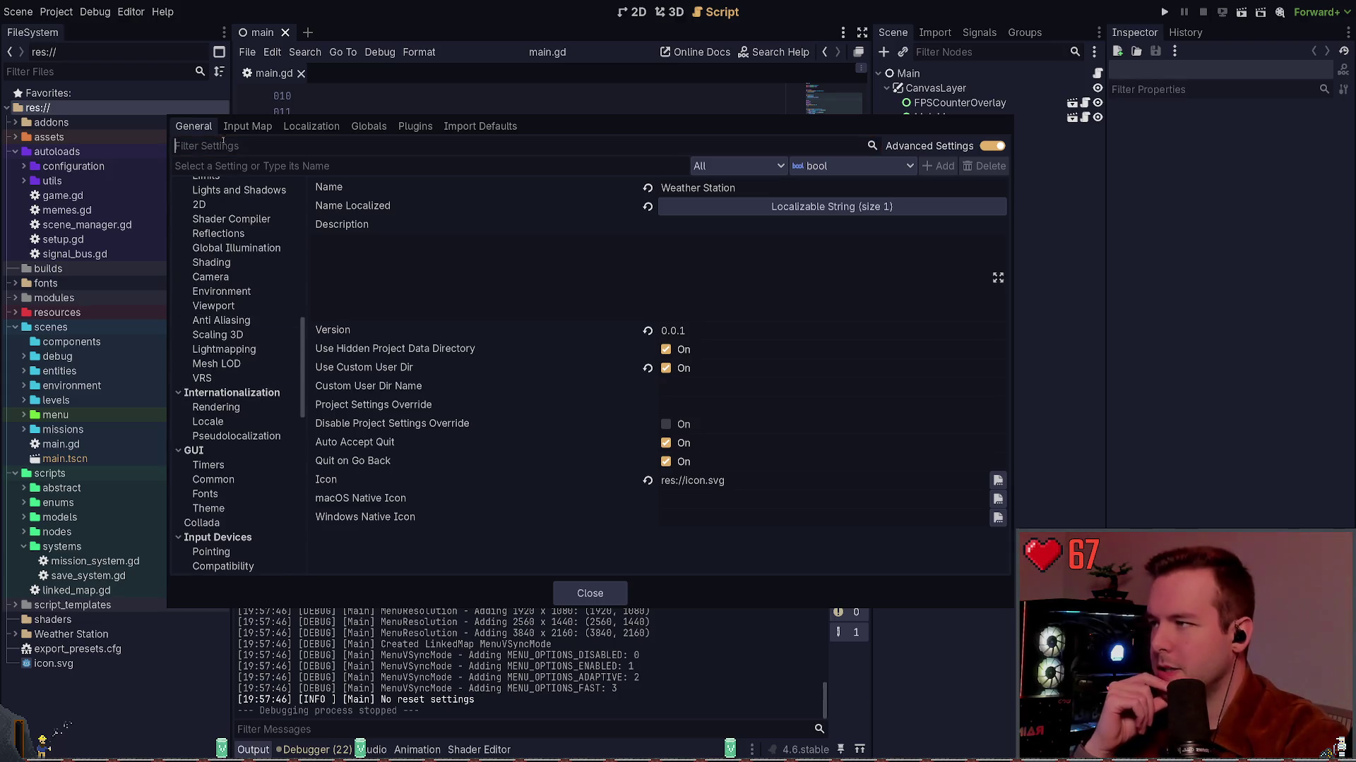
# Filter the settings for 'display', then 'window', and inspect the Display Window Viewport Height.
pyautogui.write('display')
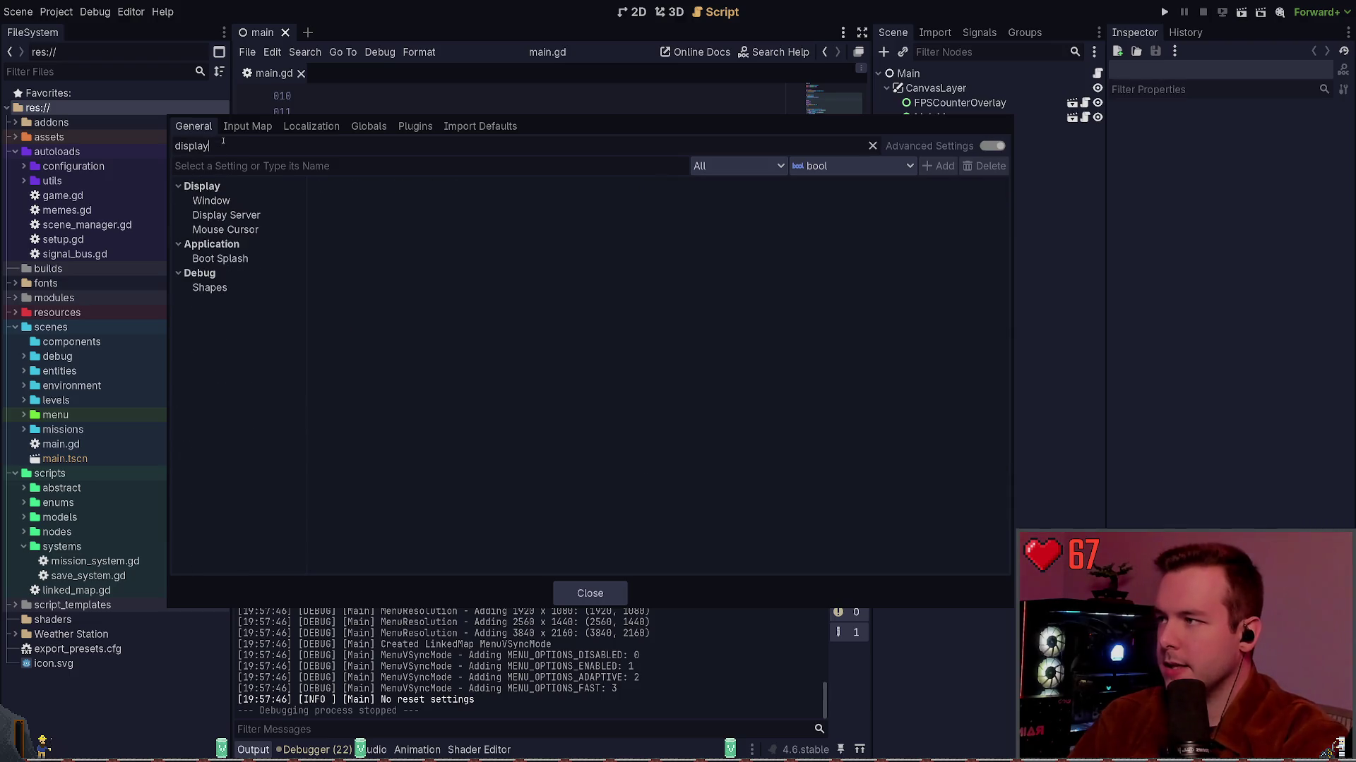
pyautogui.doubleClick(222, 144)
pyautogui.write('window')
pyautogui.click(295, 200)
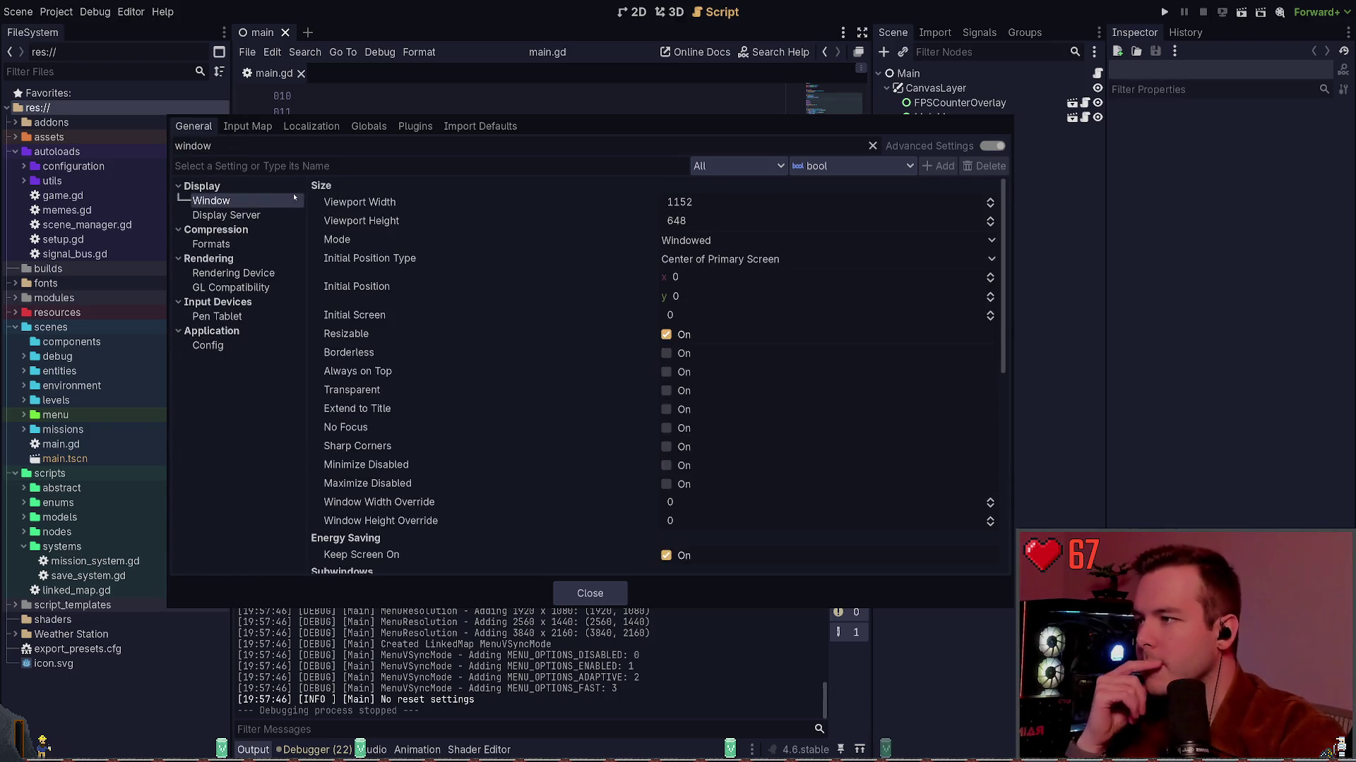
pyautogui.doubleClick(193, 145)
pyautogui.press('BackSpace')
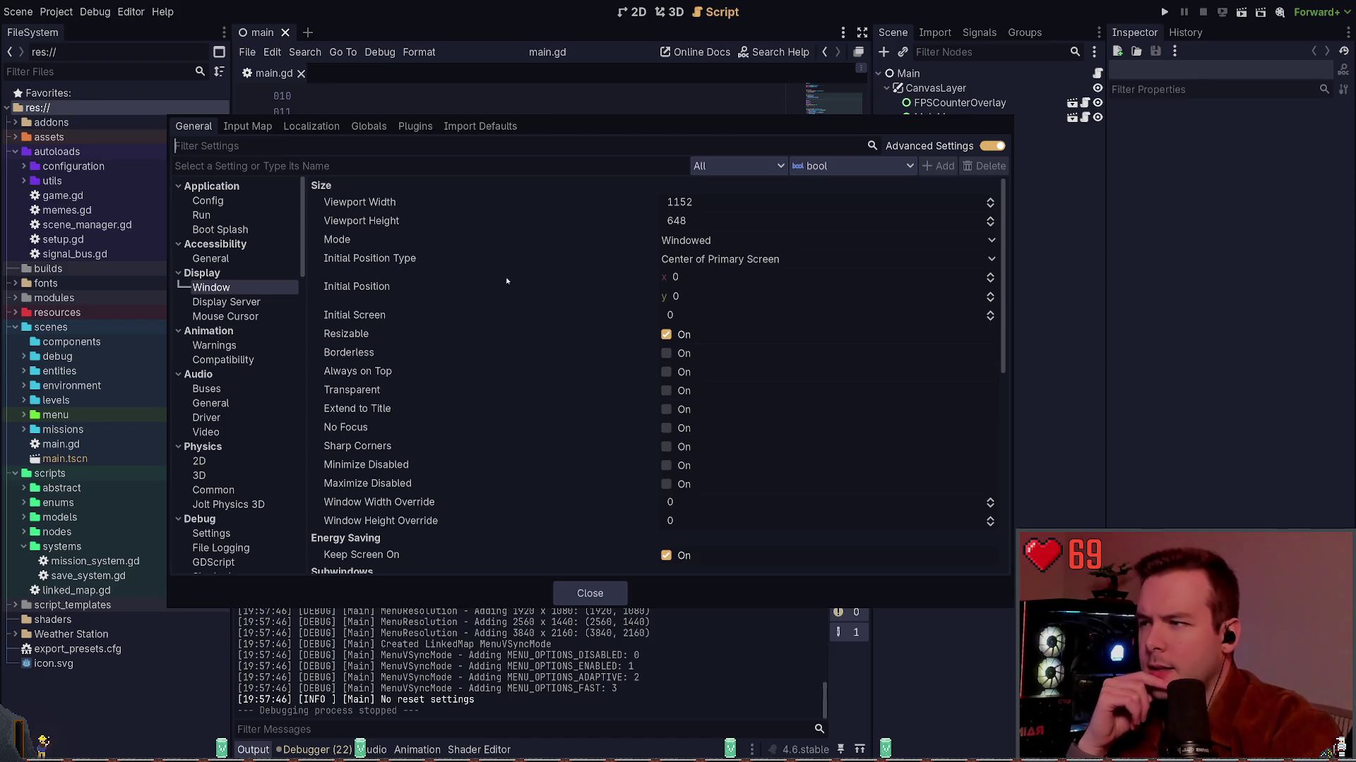
pyautogui.click(511, 224)
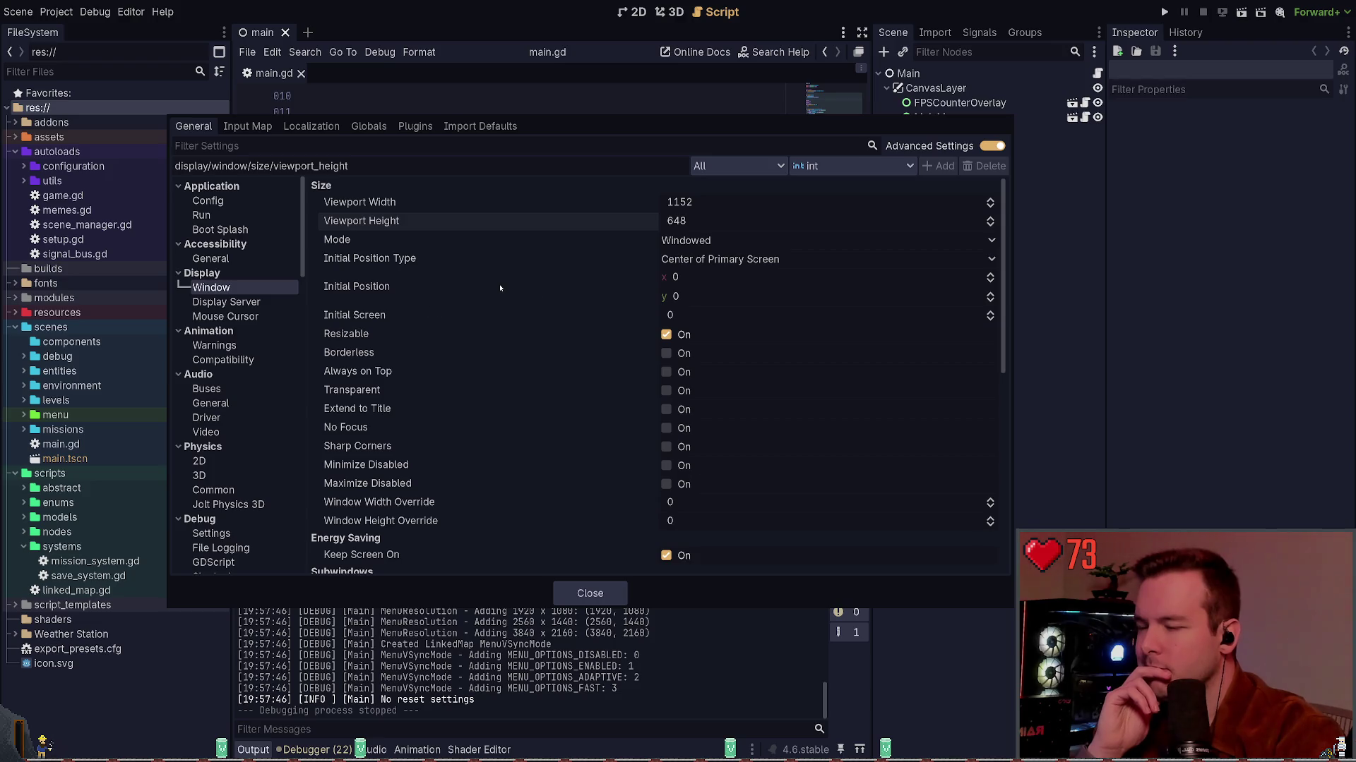
# Open Display > Display Server and check that Driver and Driver.windows are at default.
pyautogui.scroll(-2, 447, 298)
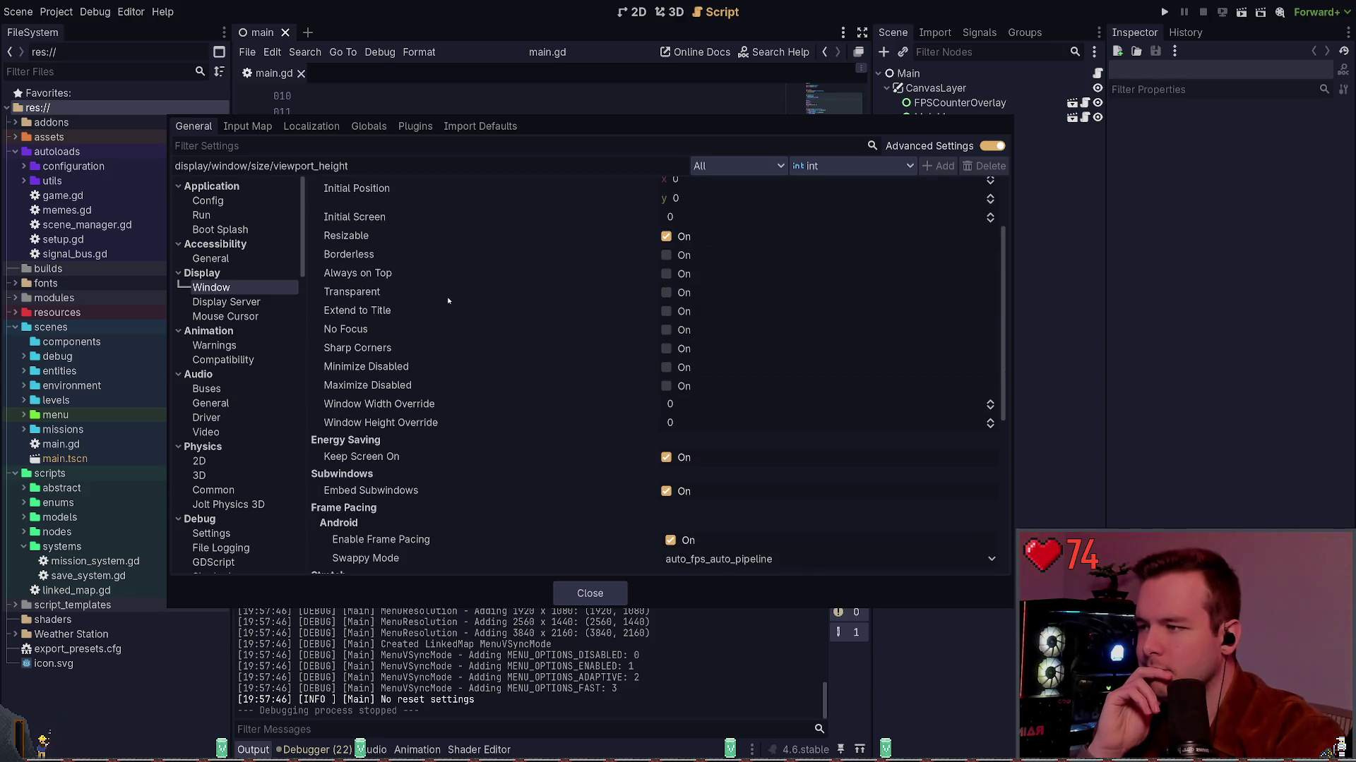
pyautogui.scroll(-3, 447, 298)
pyautogui.scroll(-3, 449, 301)
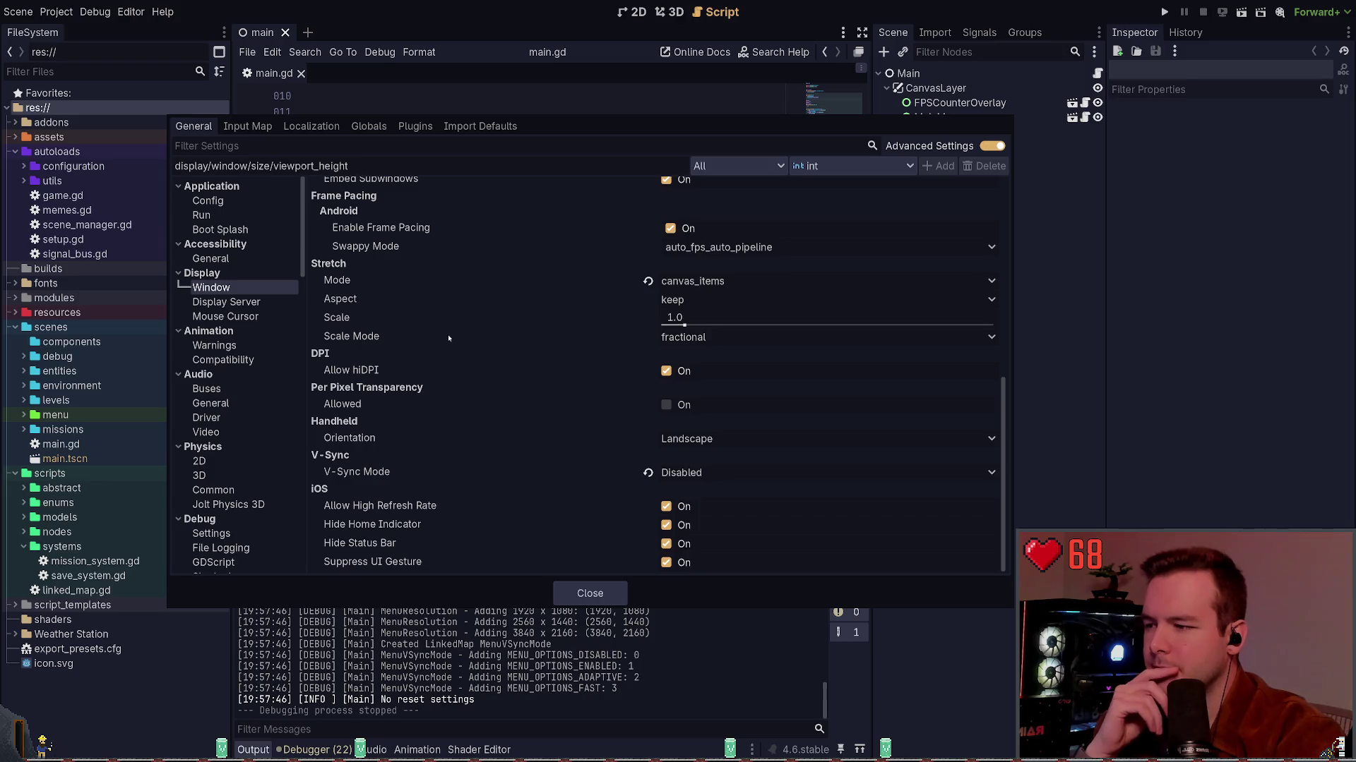
pyautogui.scroll(5, 451, 337)
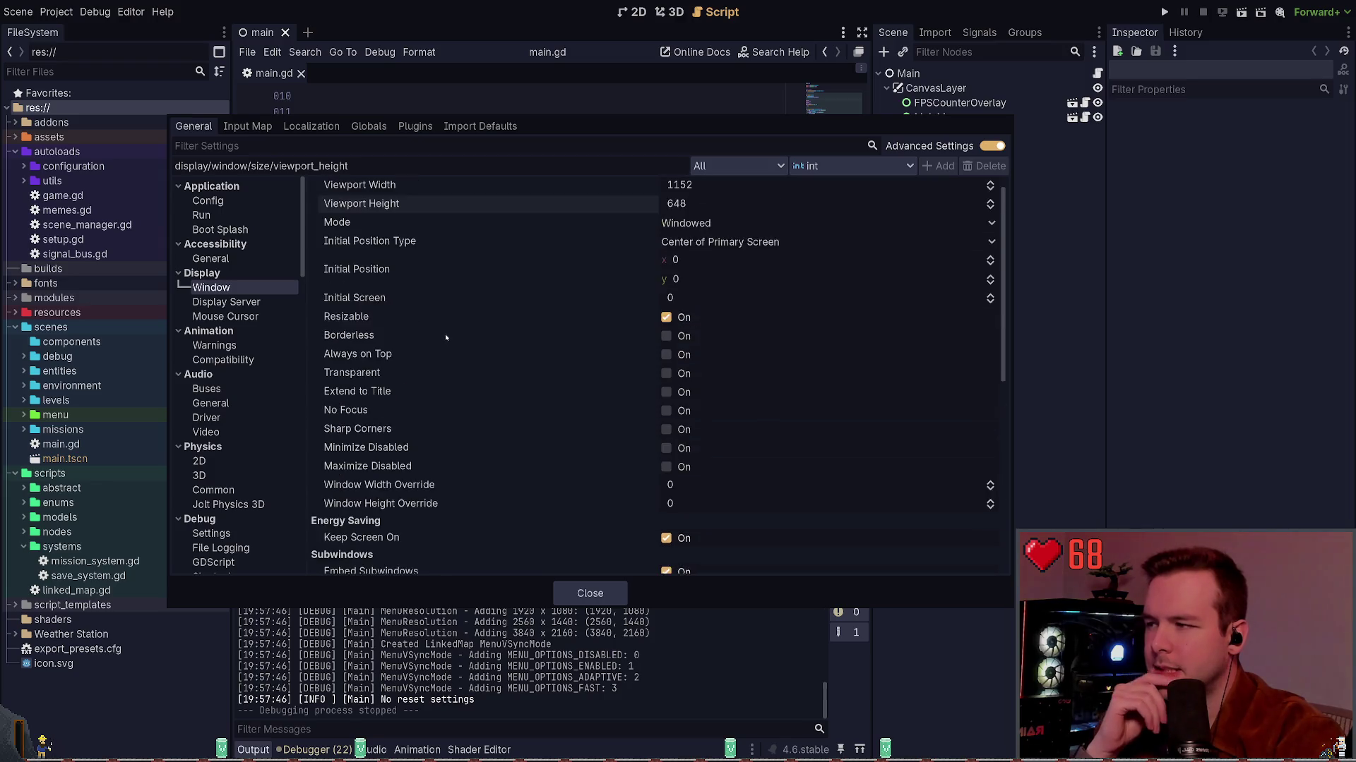
pyautogui.click(226, 301)
pyautogui.click(711, 191)
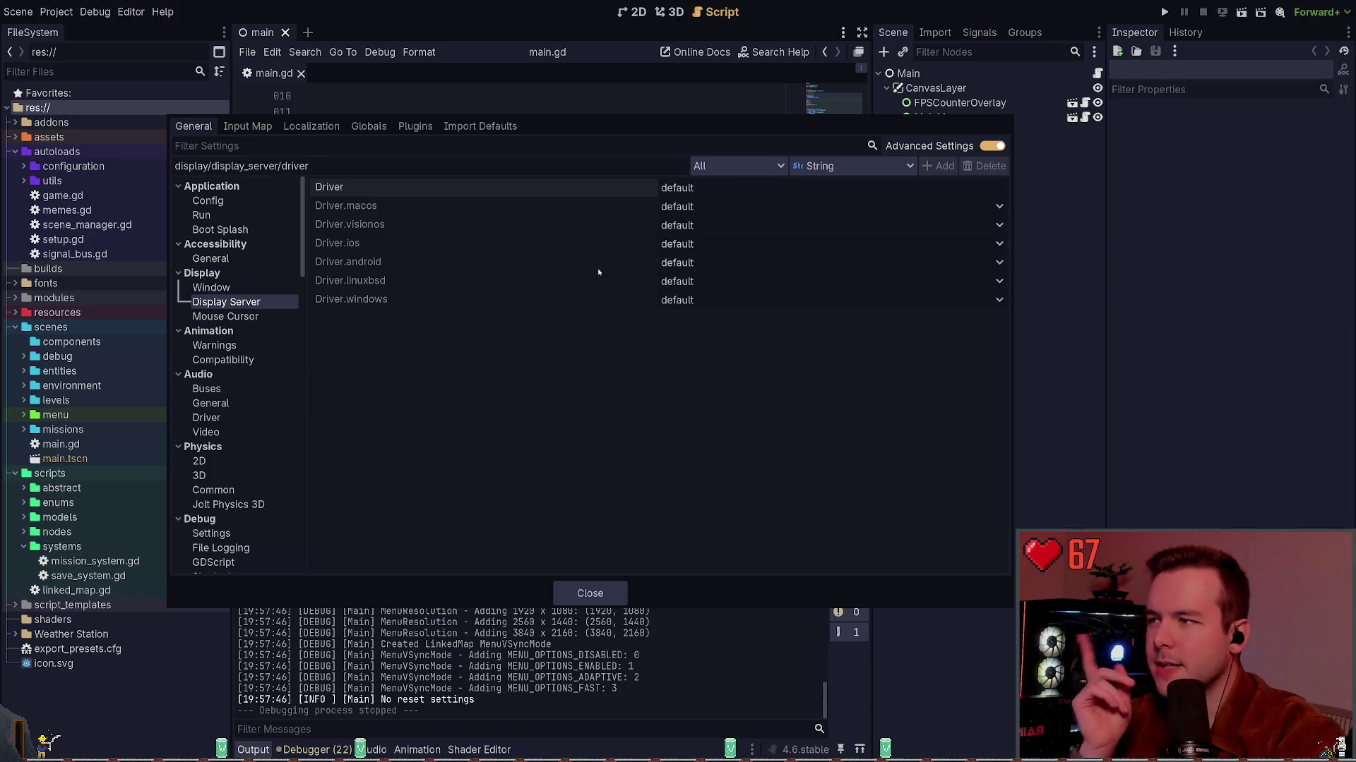
pyautogui.click(805, 312)
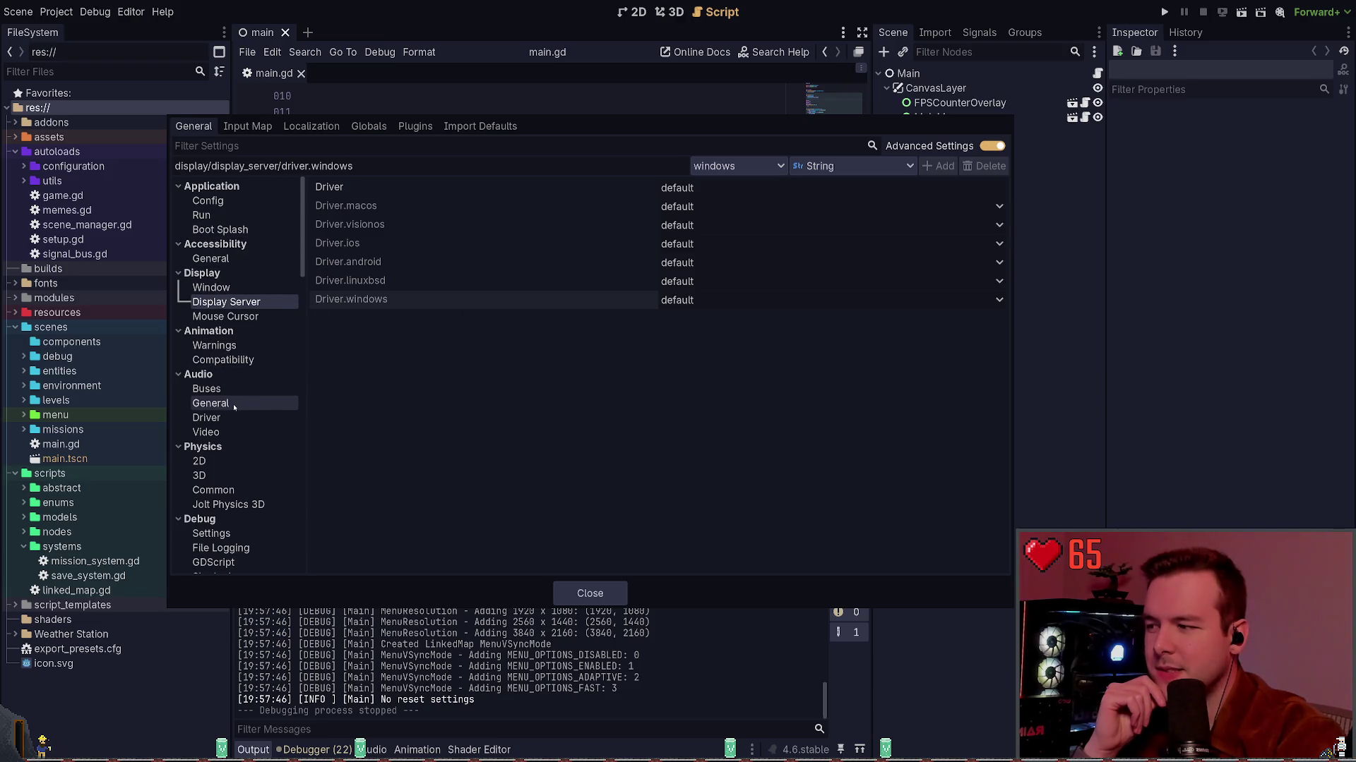
pyautogui.scroll(-1, 238, 426)
pyautogui.click(250, 146)
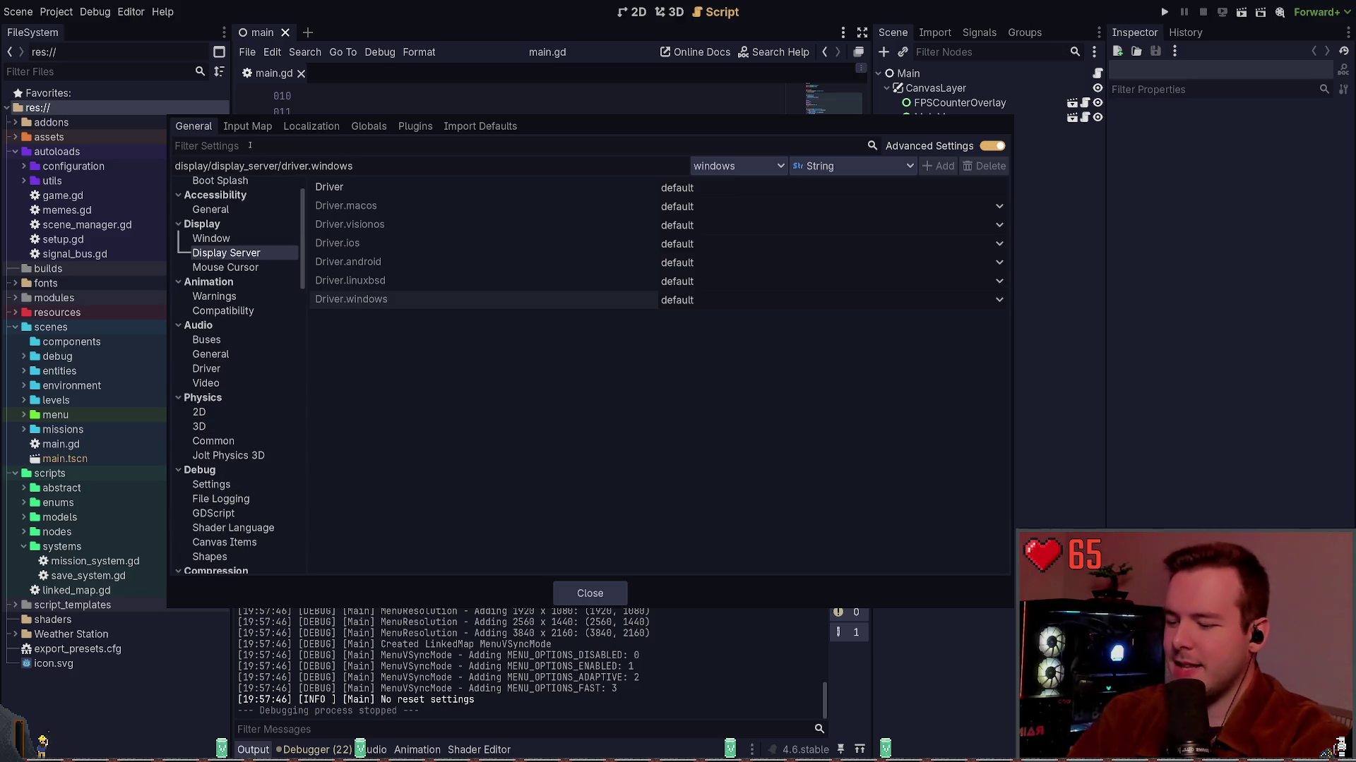
# Filter the settings for 'render' and browse the Renderer and rendering driver settings.
pyautogui.write('direct')
pyautogui.hotkey('ctrl', 'a')
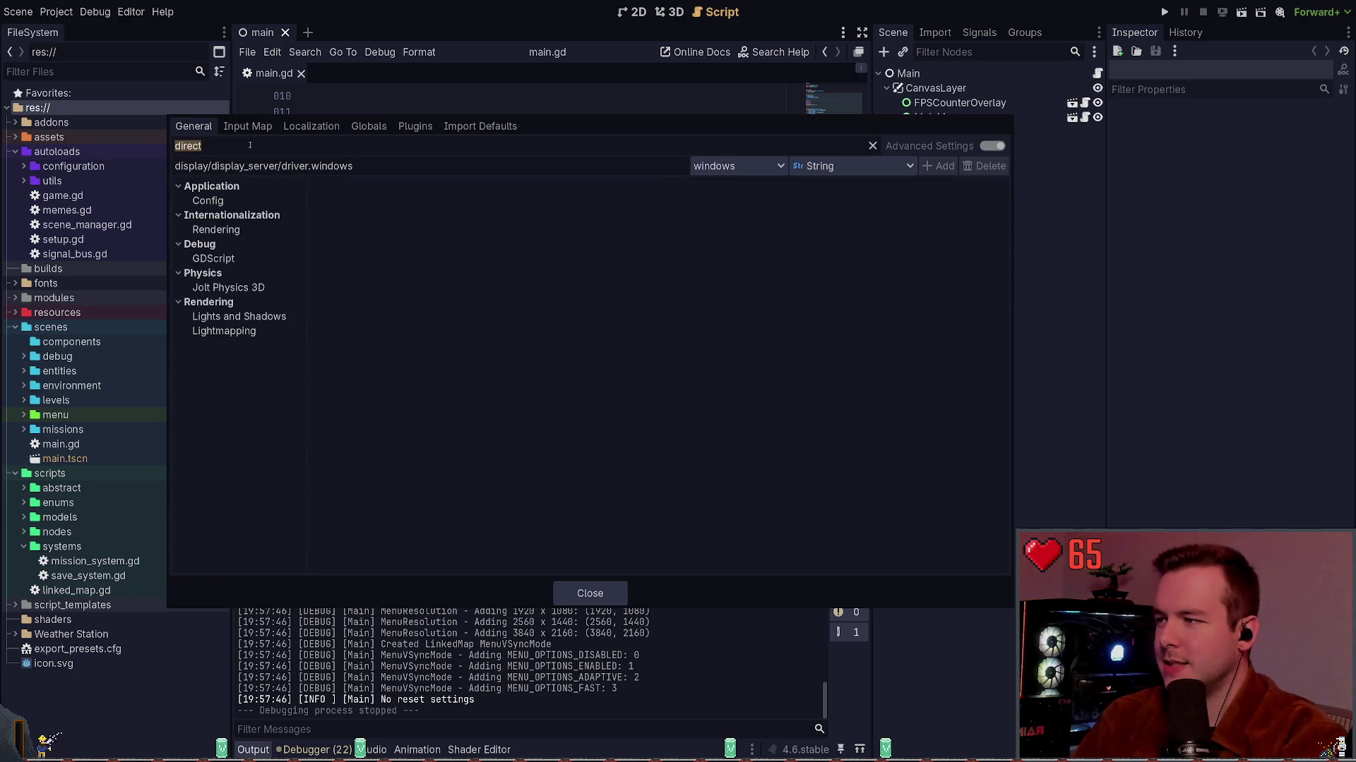
pyautogui.write('render')
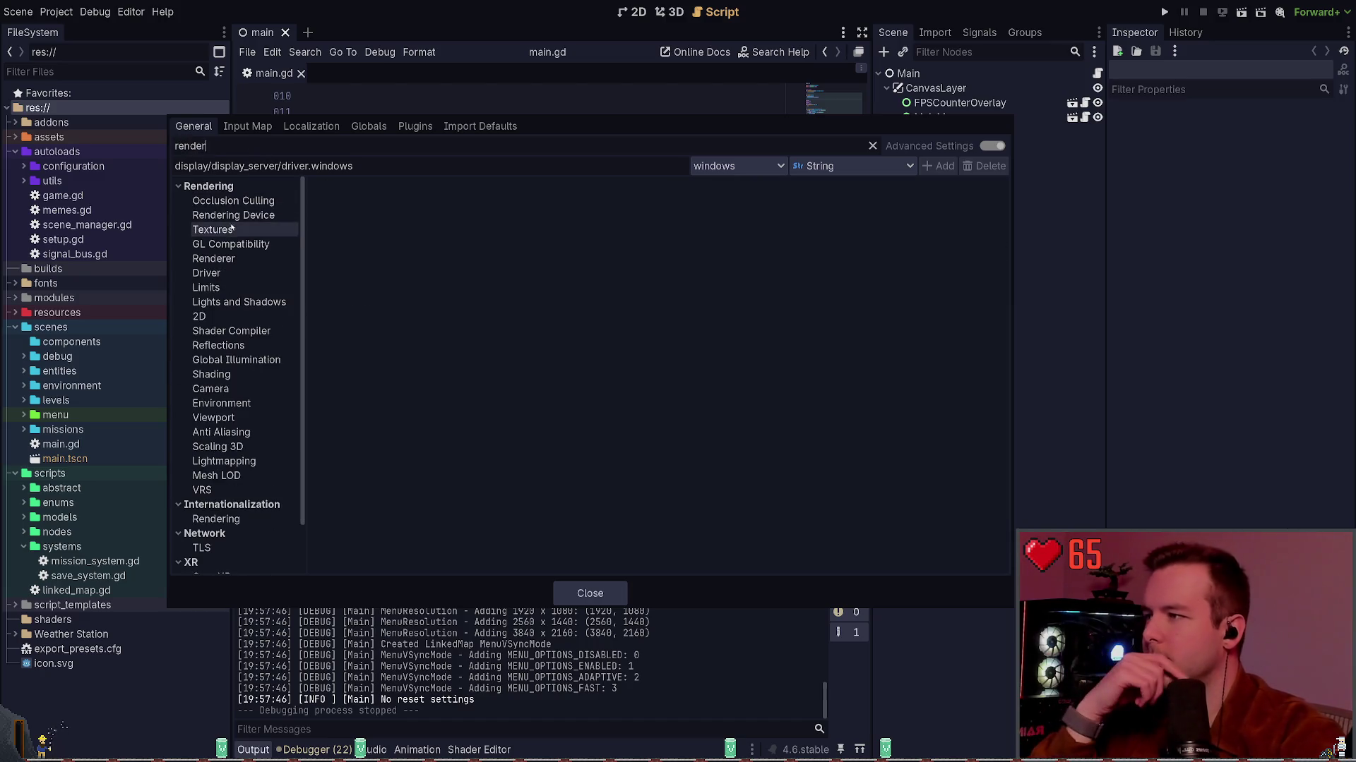
pyautogui.click(219, 261)
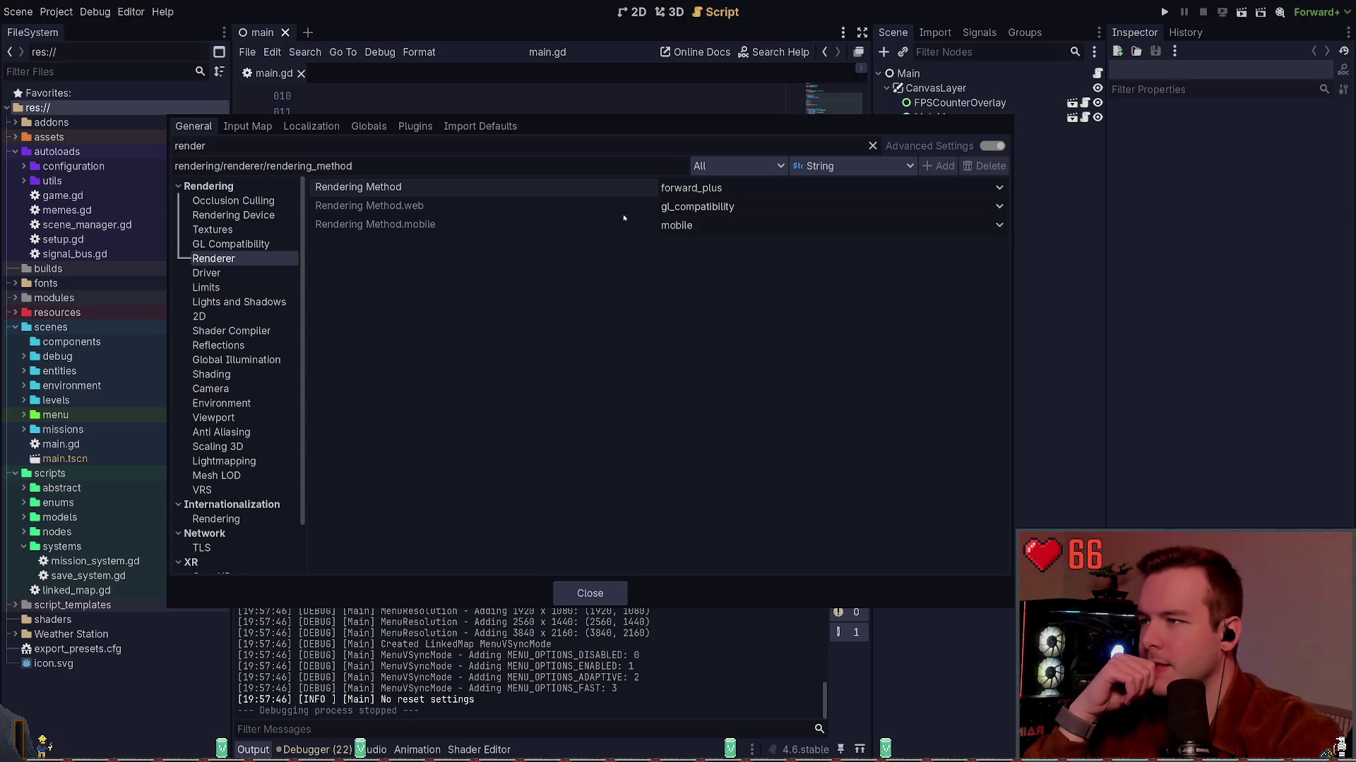
pyautogui.click(245, 278)
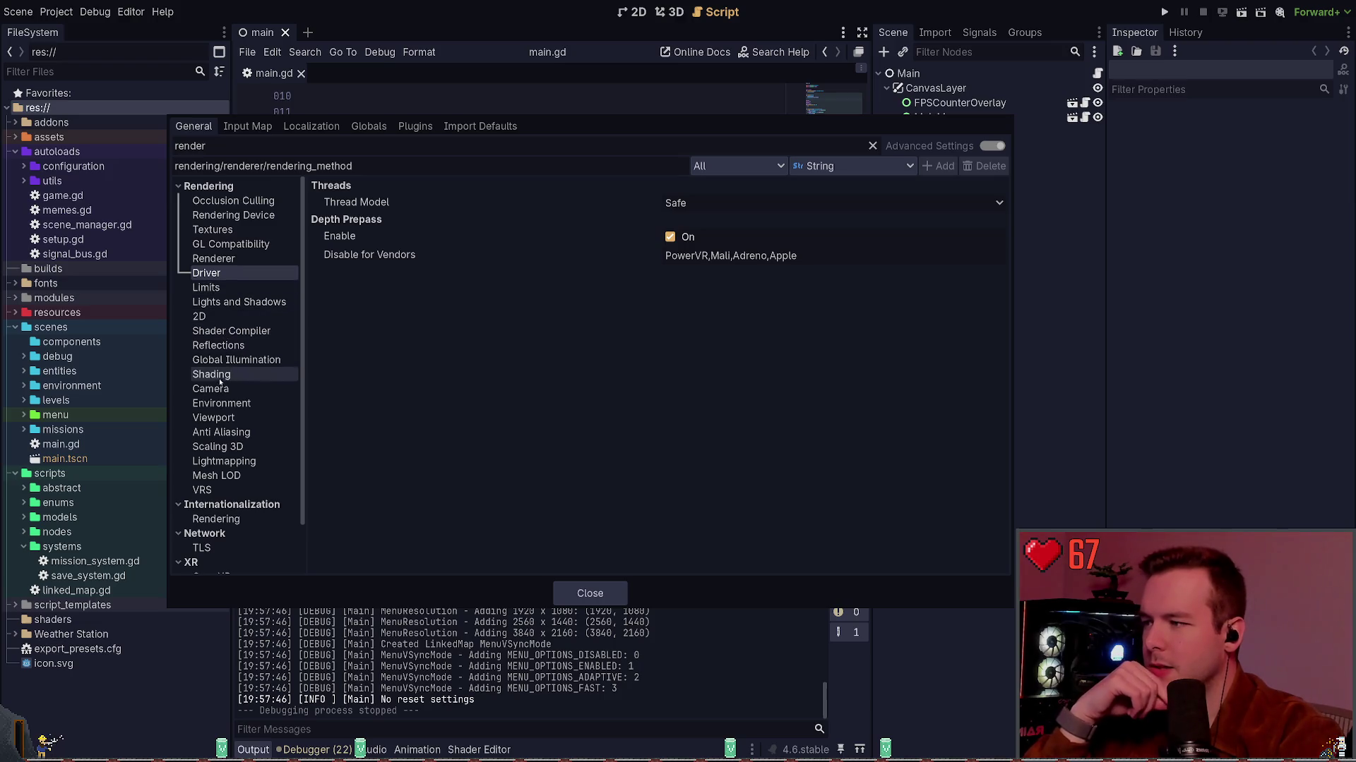
pyautogui.scroll(-2, 224, 483)
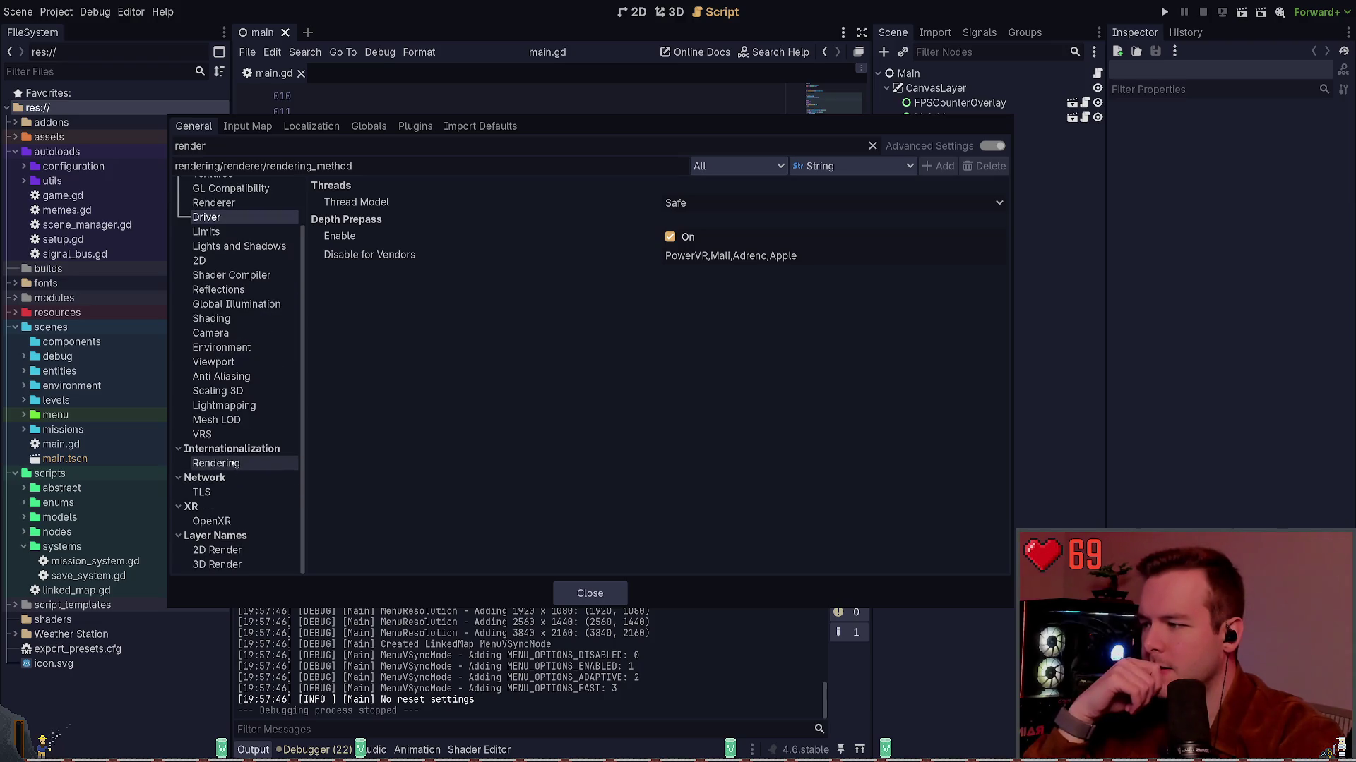
pyautogui.scroll(2, 233, 449)
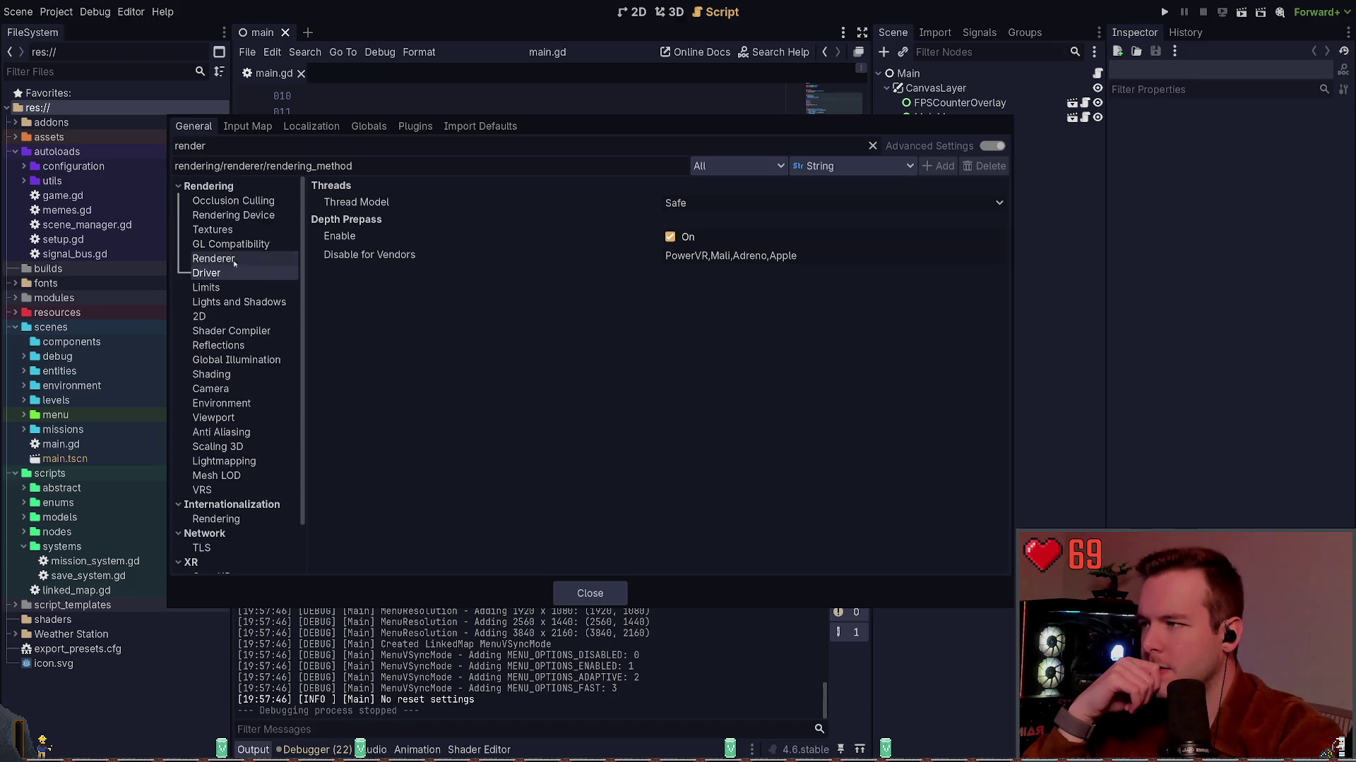
# Set Rendering Device Driver.windows to d3d12 and choose Save & Restart.
pyautogui.click(233, 201)
pyautogui.click(234, 216)
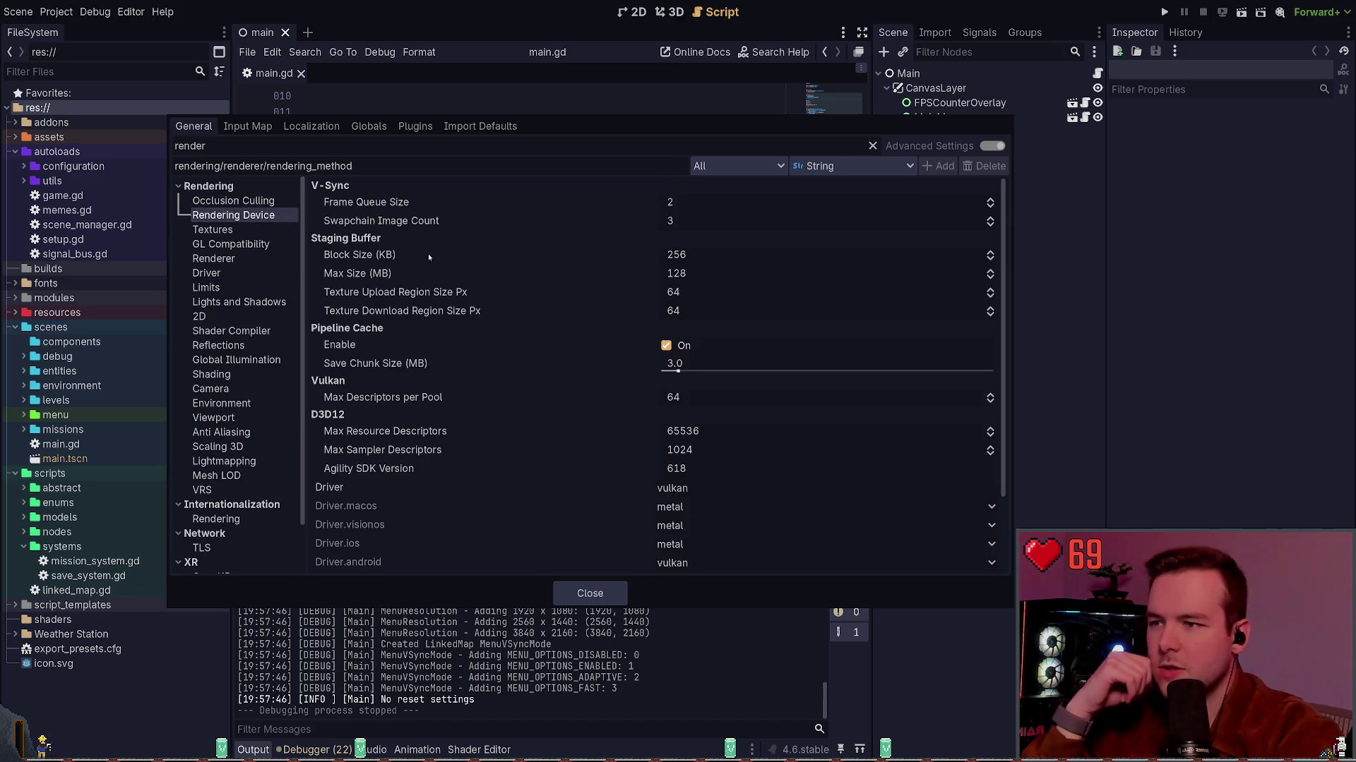
pyautogui.scroll(-3, 428, 283)
pyautogui.click(684, 395)
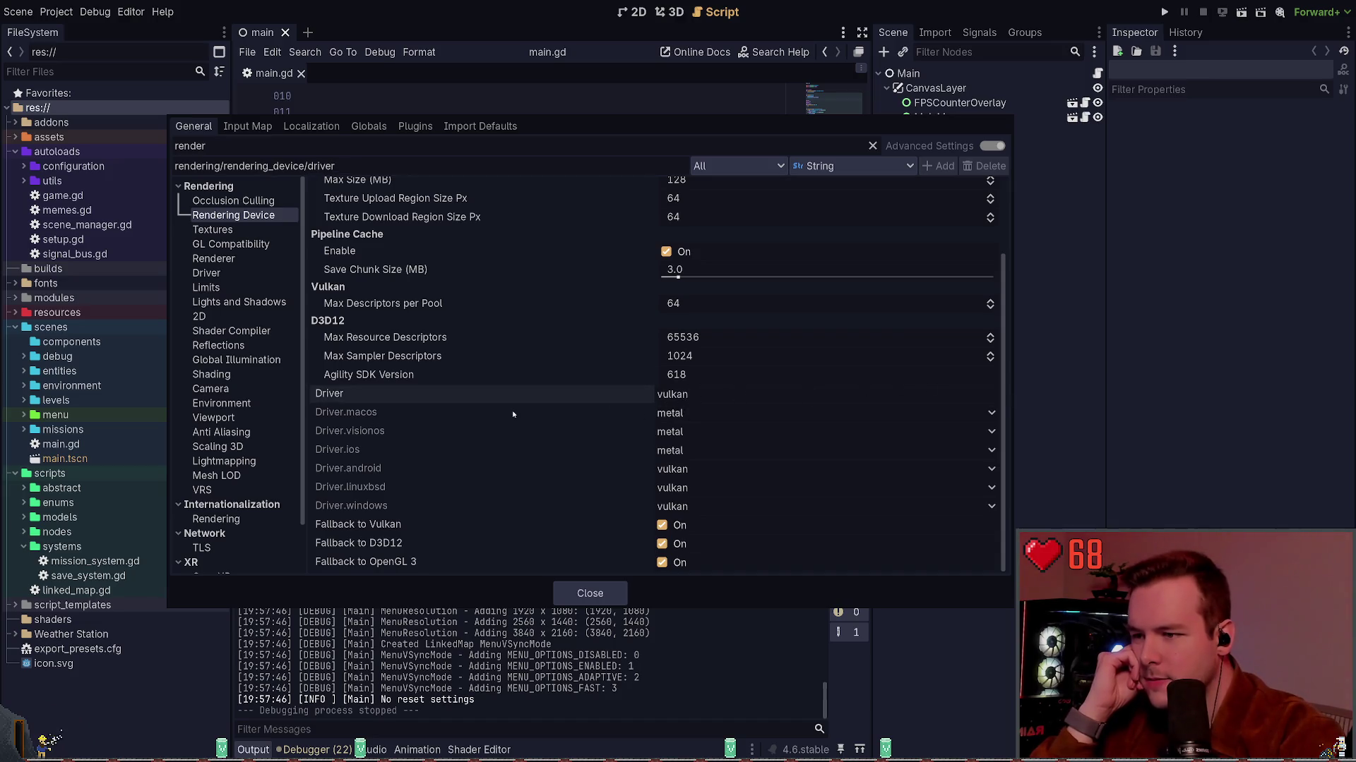
pyautogui.click(672, 506)
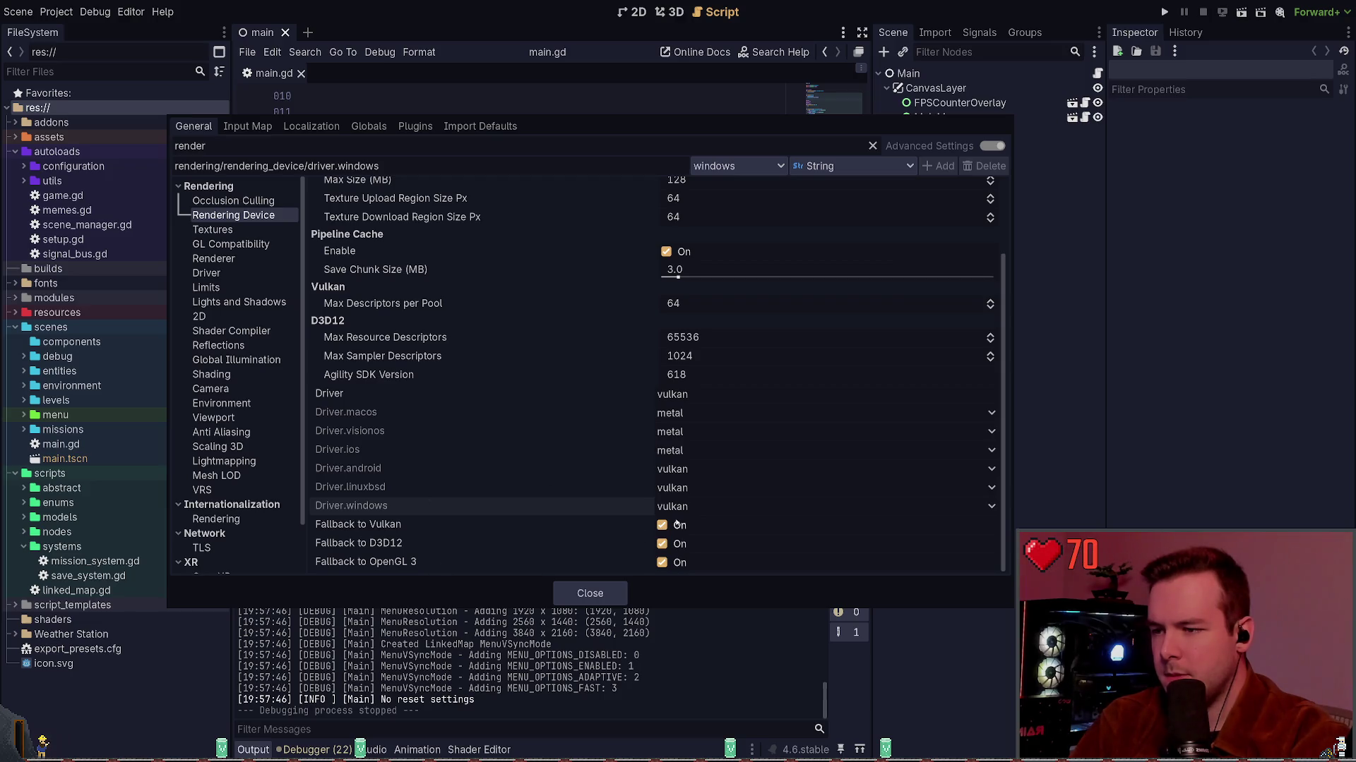
pyautogui.scroll(-1, 676, 508)
pyautogui.click(954, 569)
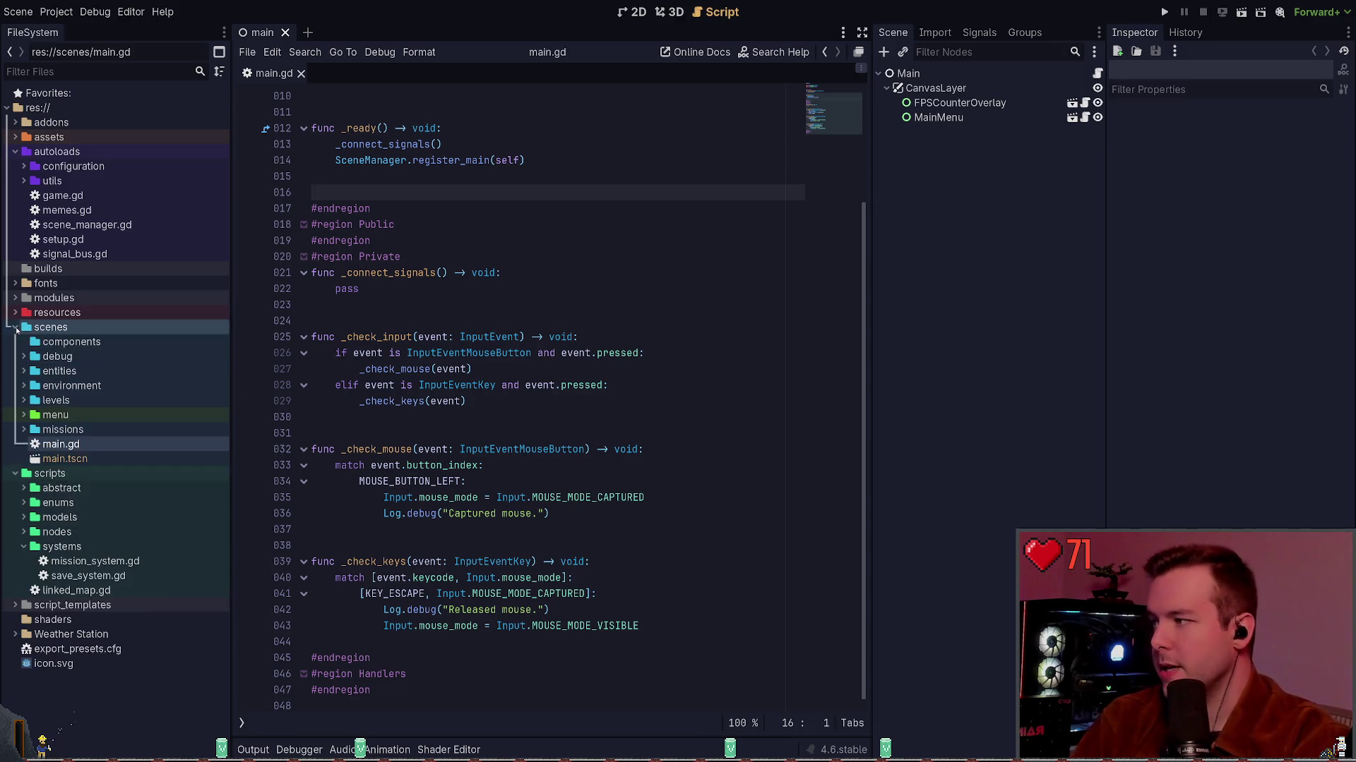
# Show the Output log, reopen Project Settings, then return to main.gd at empty line 38.
pyautogui.click(253, 749)
pyautogui.scroll(-4, 327, 487)
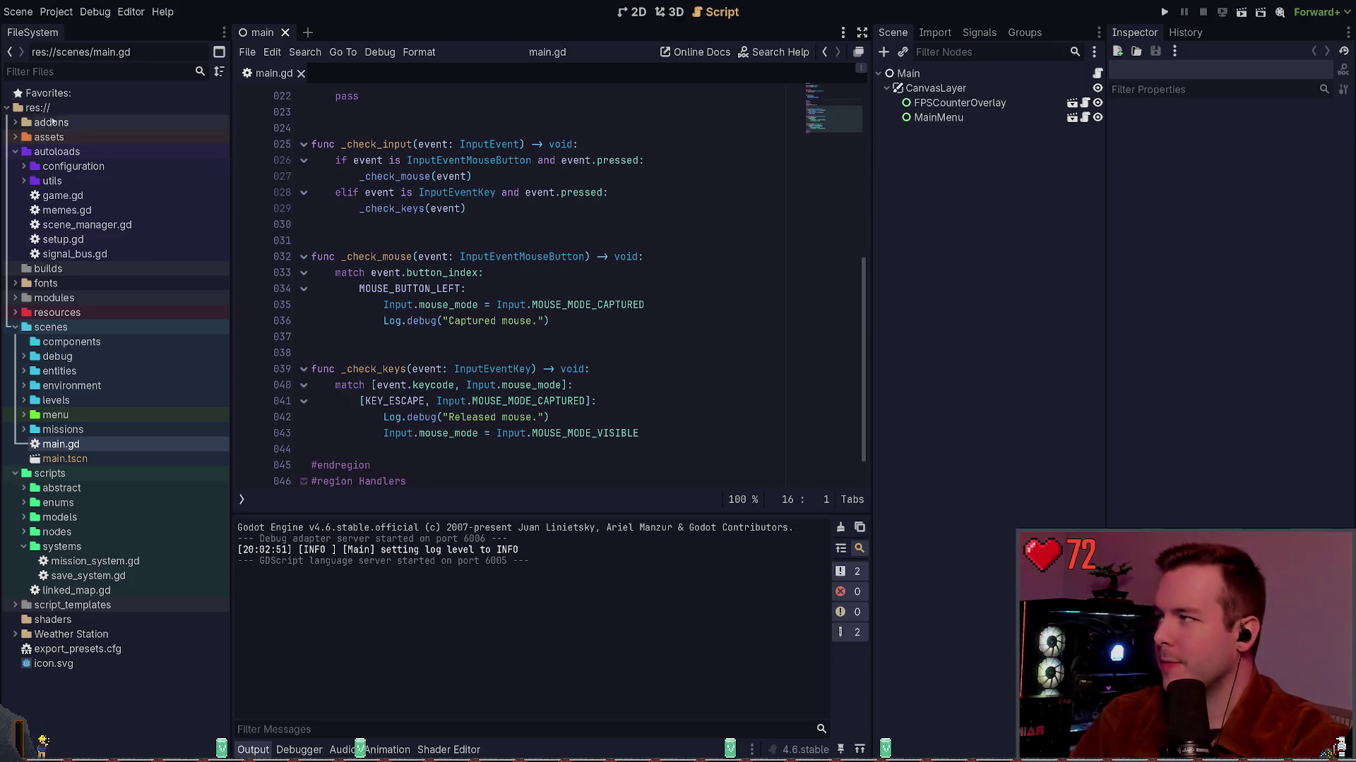
pyautogui.click(55, 12)
pyautogui.click(63, 30)
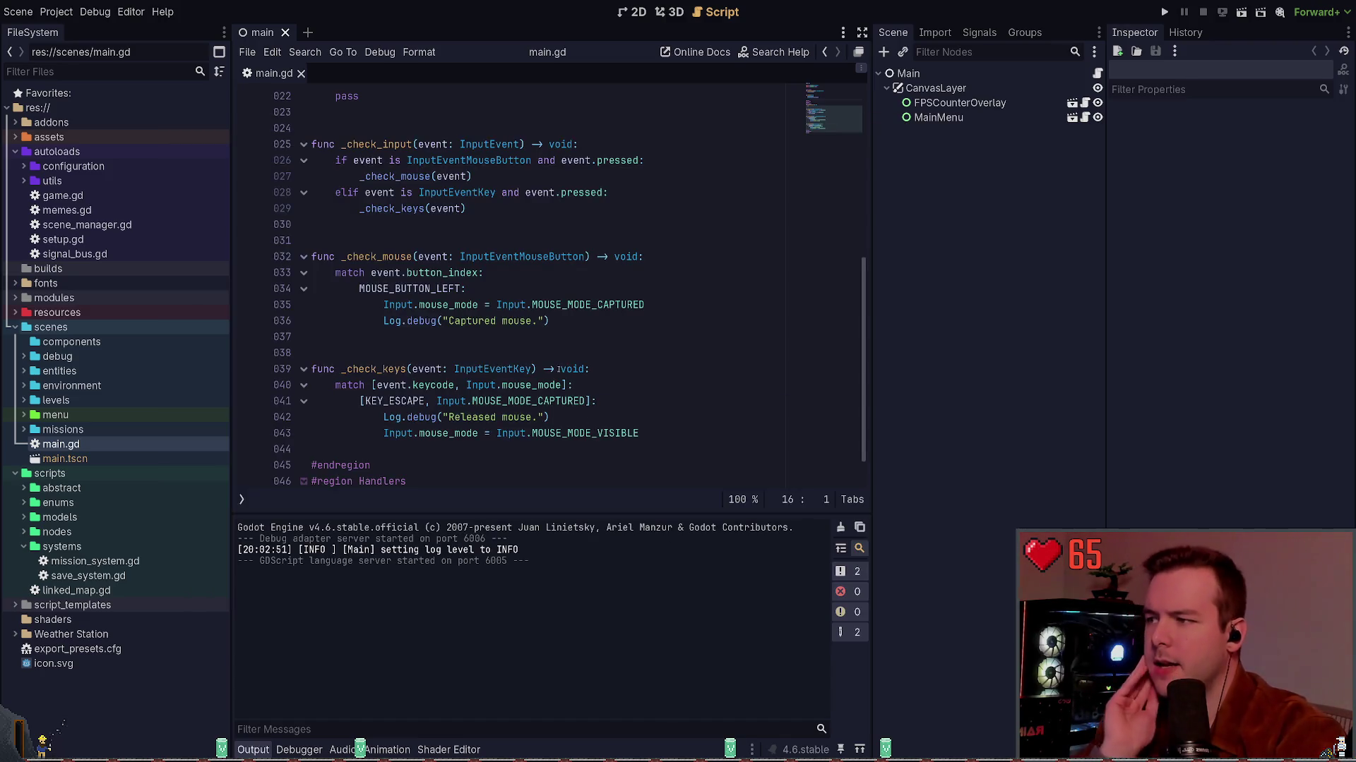
pyautogui.click(539, 353)
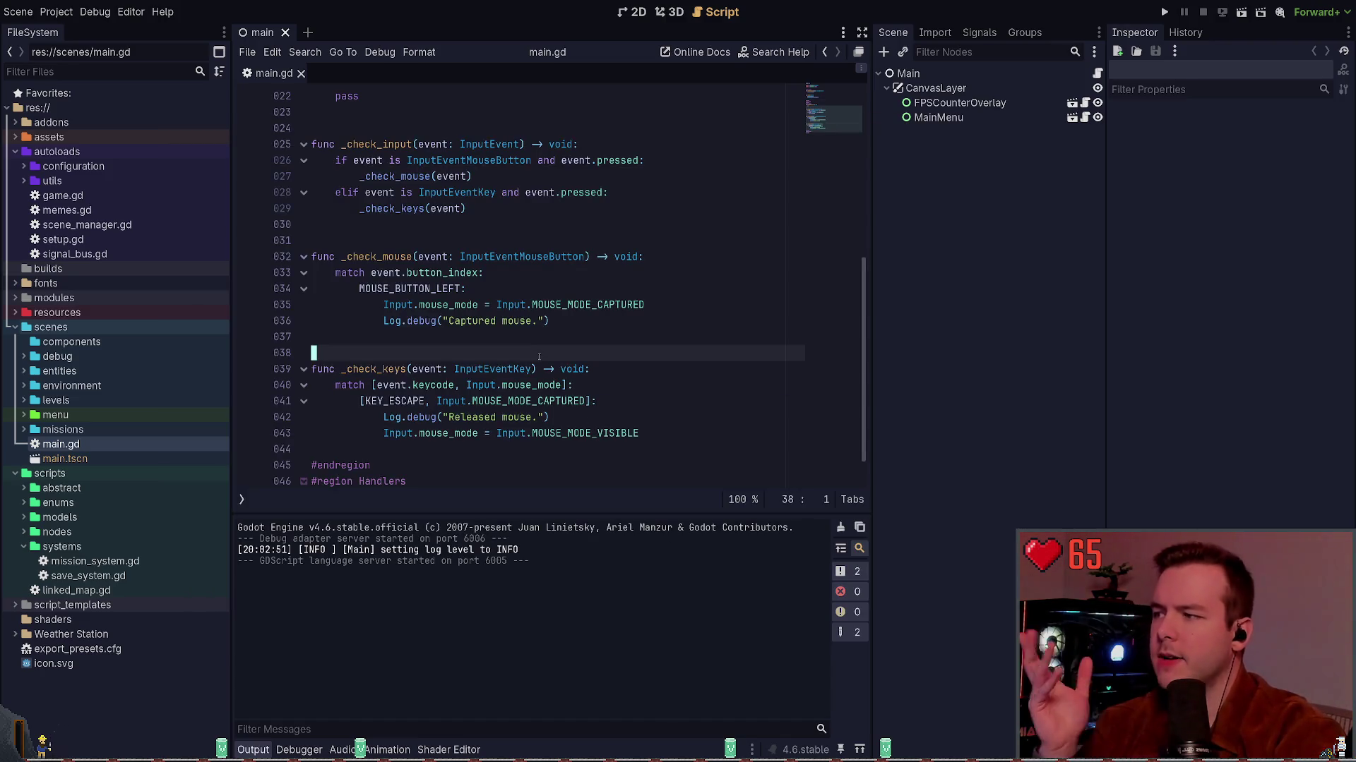
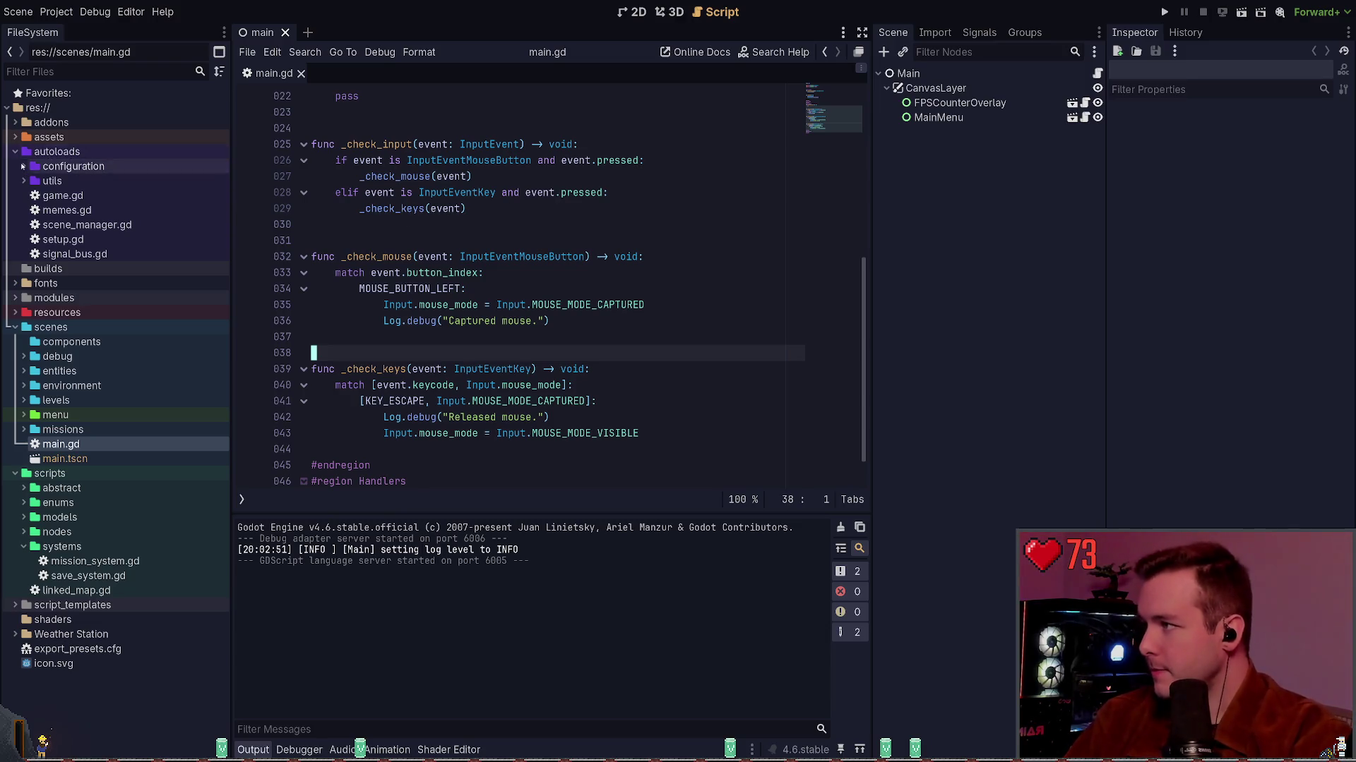
# Open video.gd from autoloads > configuration > video, closing the window.gd tab.
pyautogui.click(56, 151)
pyautogui.click(24, 166)
pyautogui.click(32, 224)
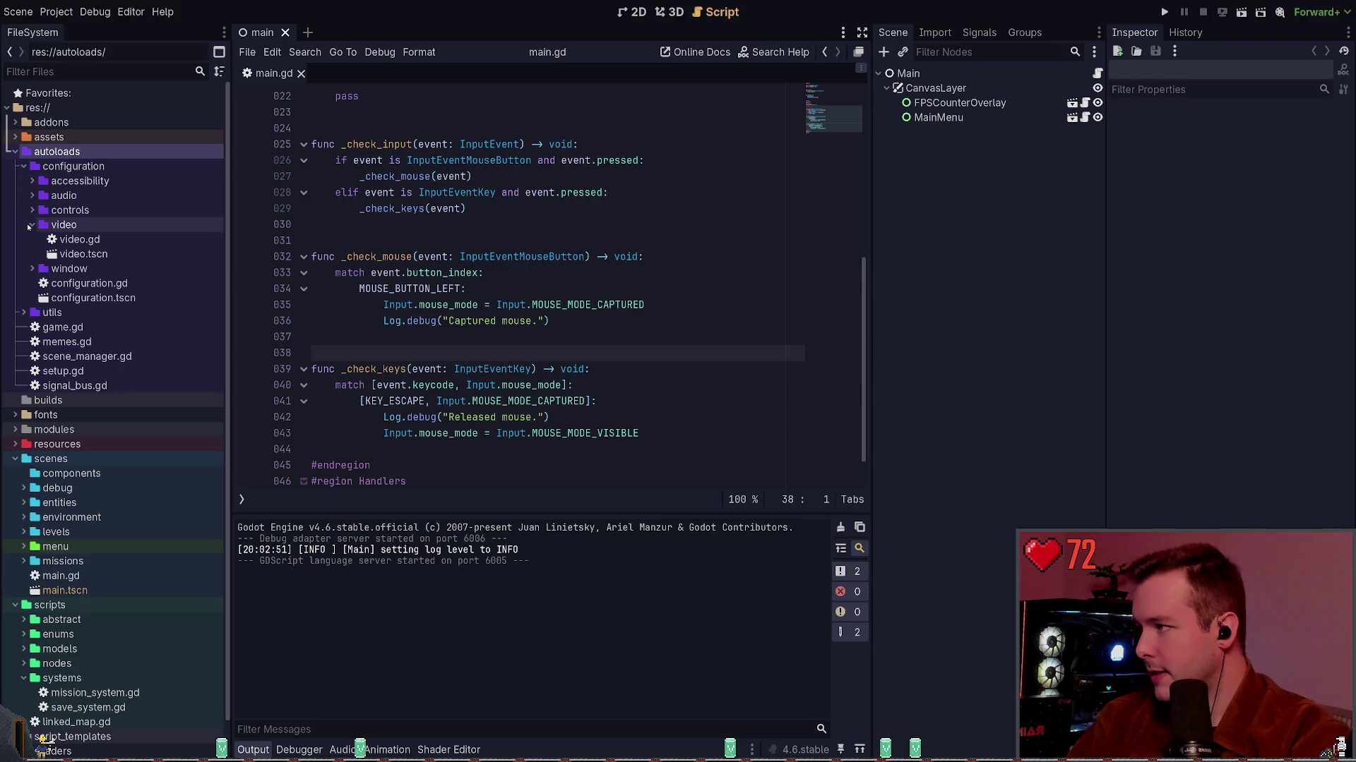
pyautogui.click(32, 268)
pyautogui.doubleClick(83, 283)
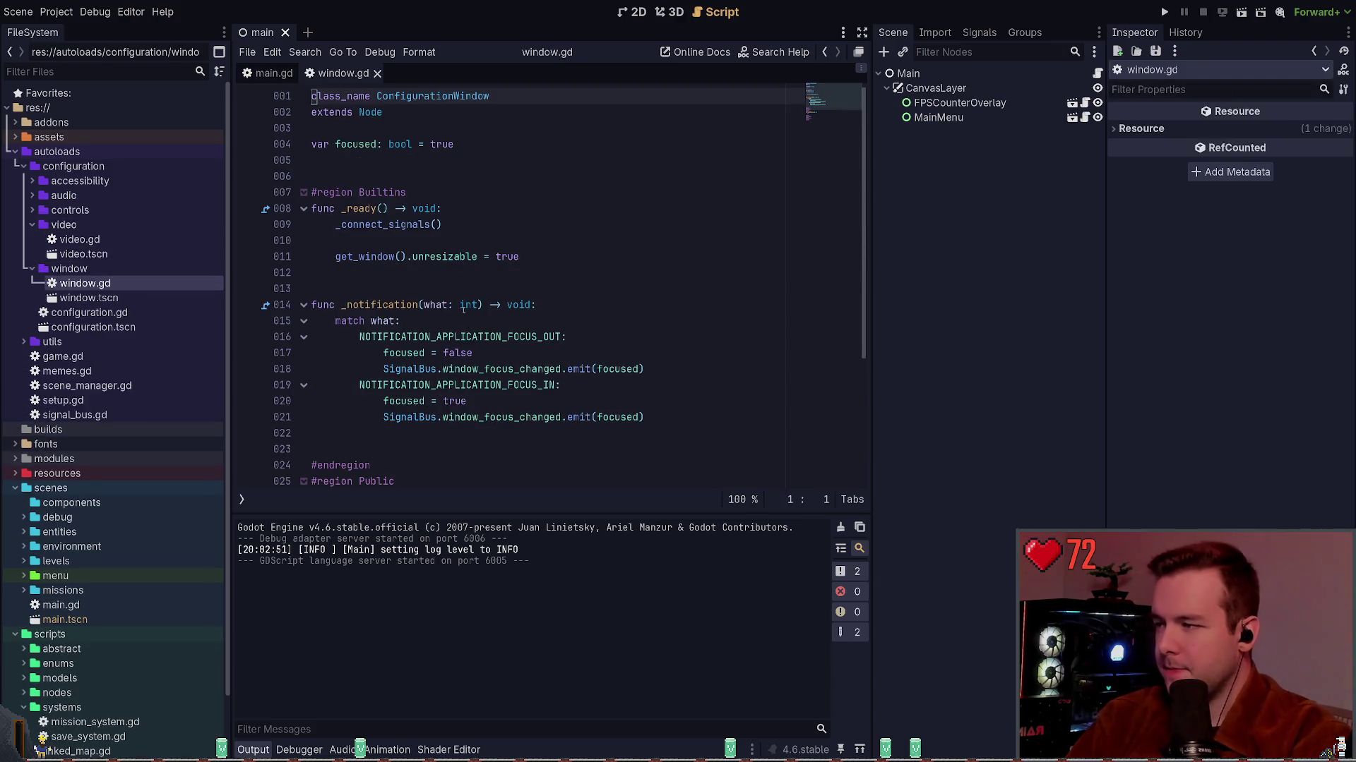
pyautogui.scroll(-4, 448, 243)
pyautogui.scroll(4, 448, 243)
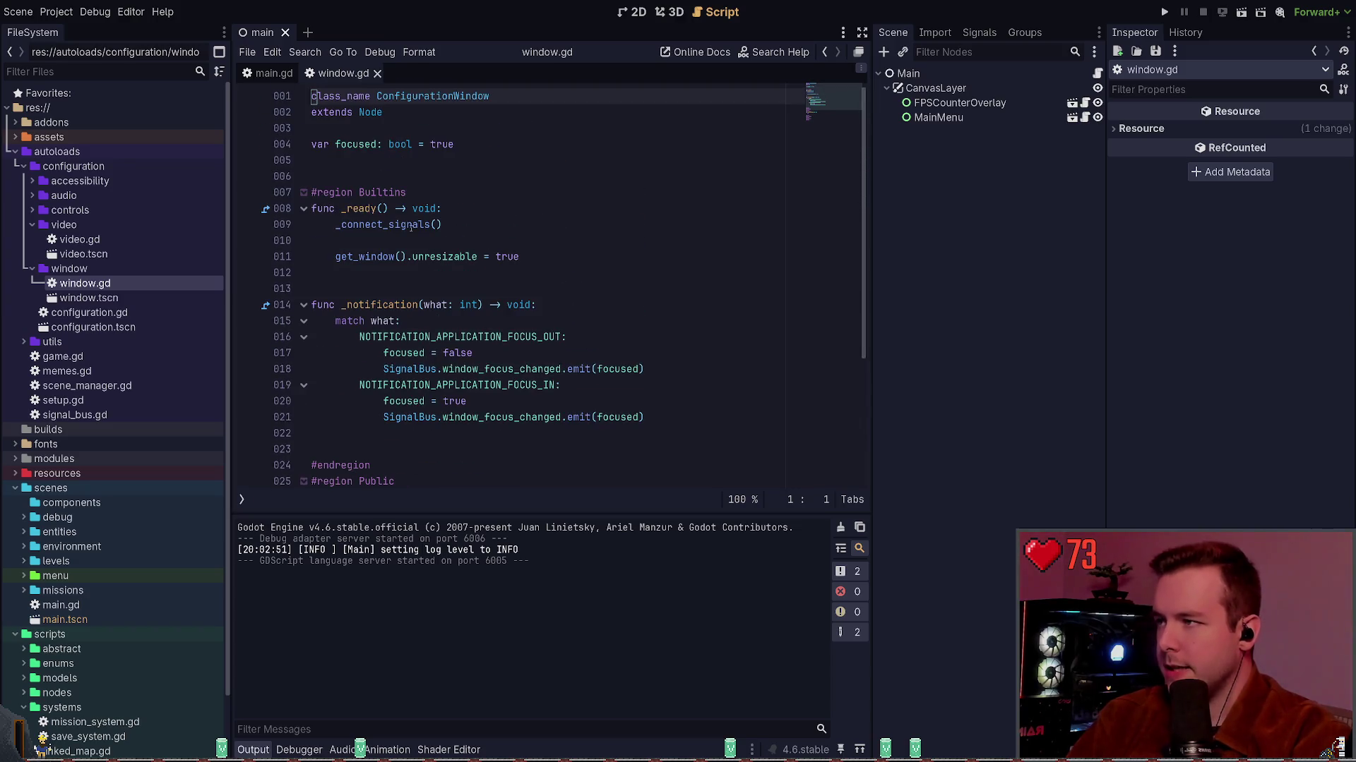
pyautogui.doubleClick(79, 240)
pyautogui.click(418, 73)
pyautogui.click(450, 73)
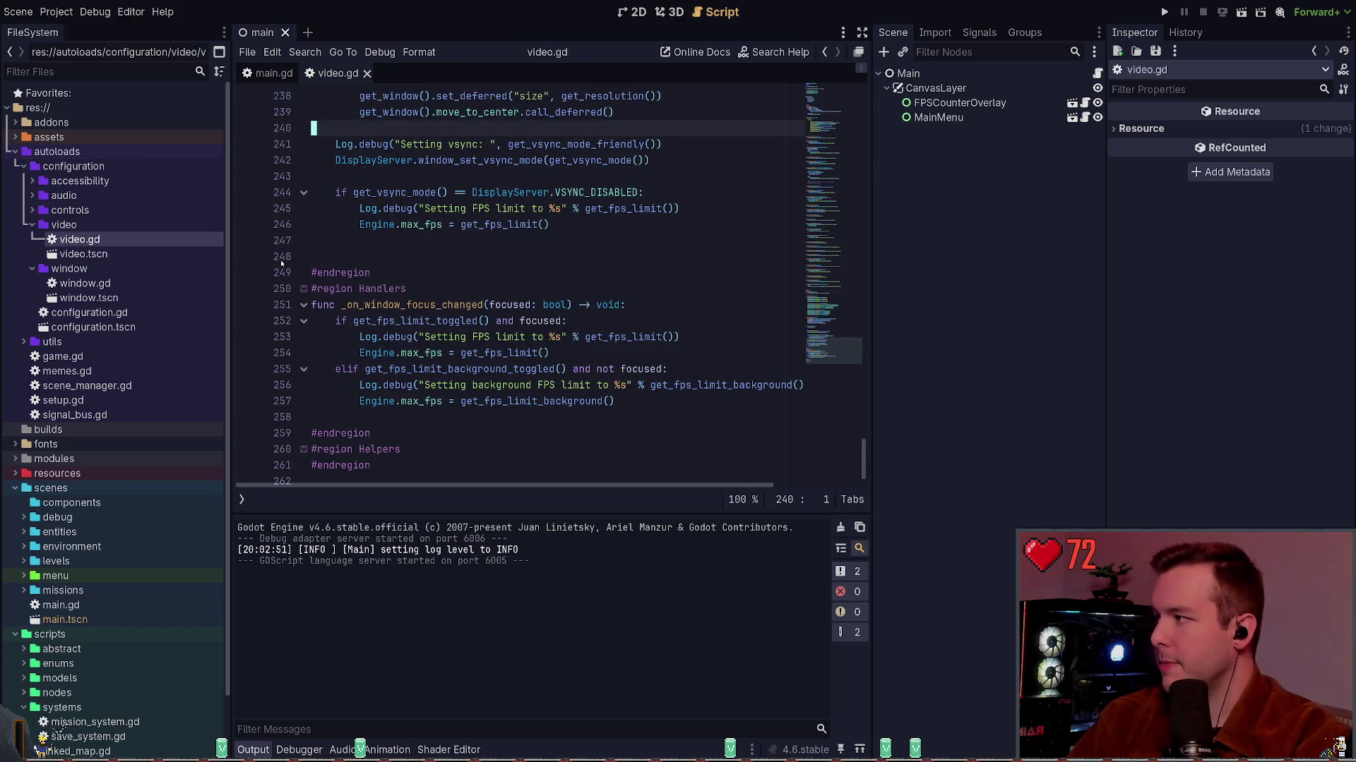
pyautogui.click(348, 247)
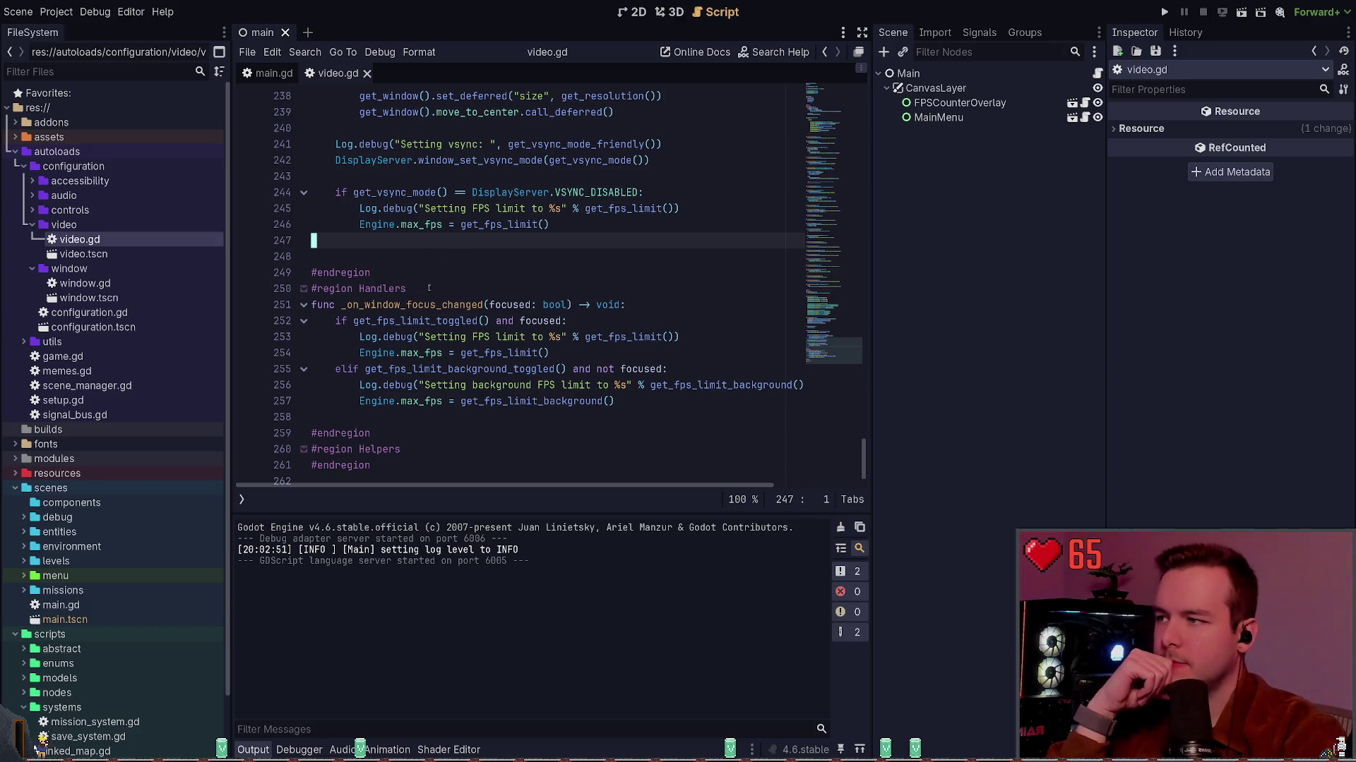
# Collapse the video, window and configuration folders in the FileSystem dock.
pyautogui.click(21, 224)
pyautogui.click(21, 240)
pyautogui.click(19, 166)
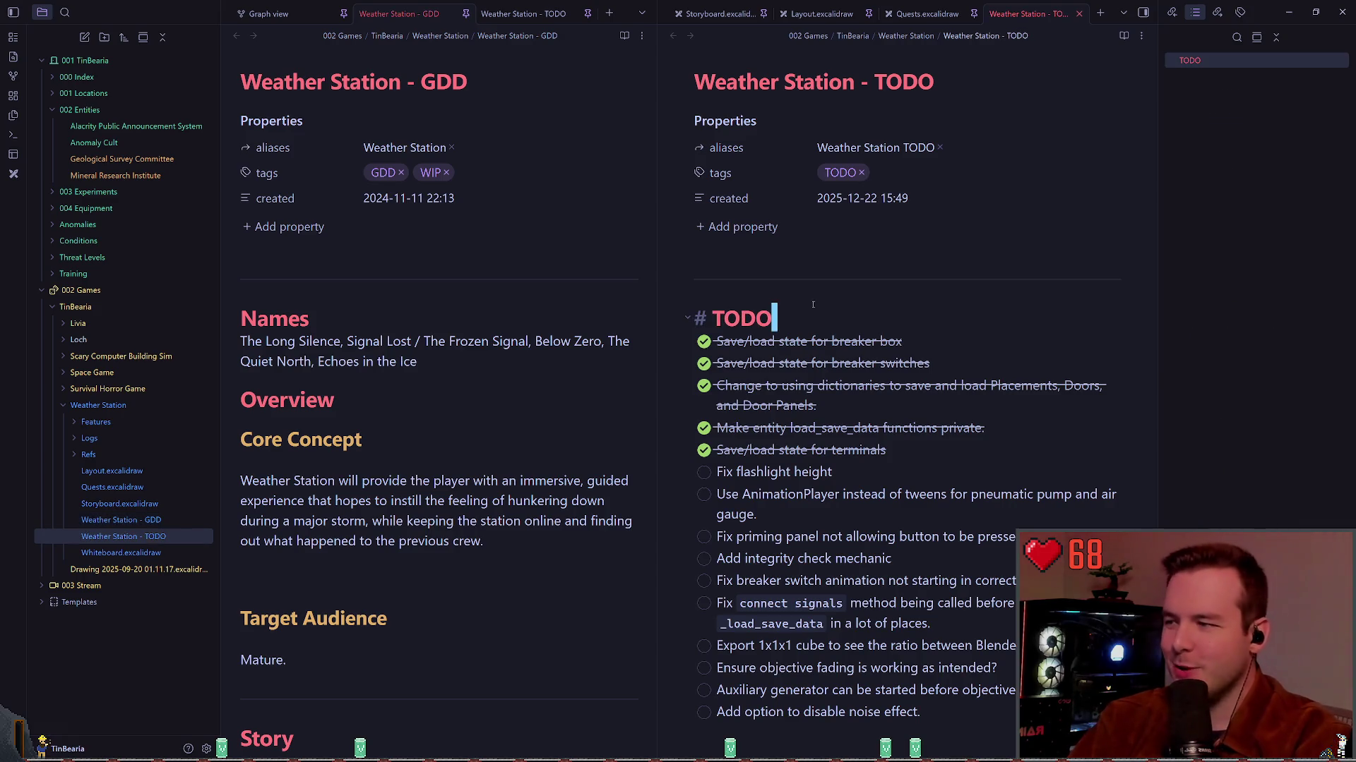
# Read the Weather Station TODO note in Obsidian, then switch back to Godot's video.gd.
pyautogui.scroll(-3, 445, 352)
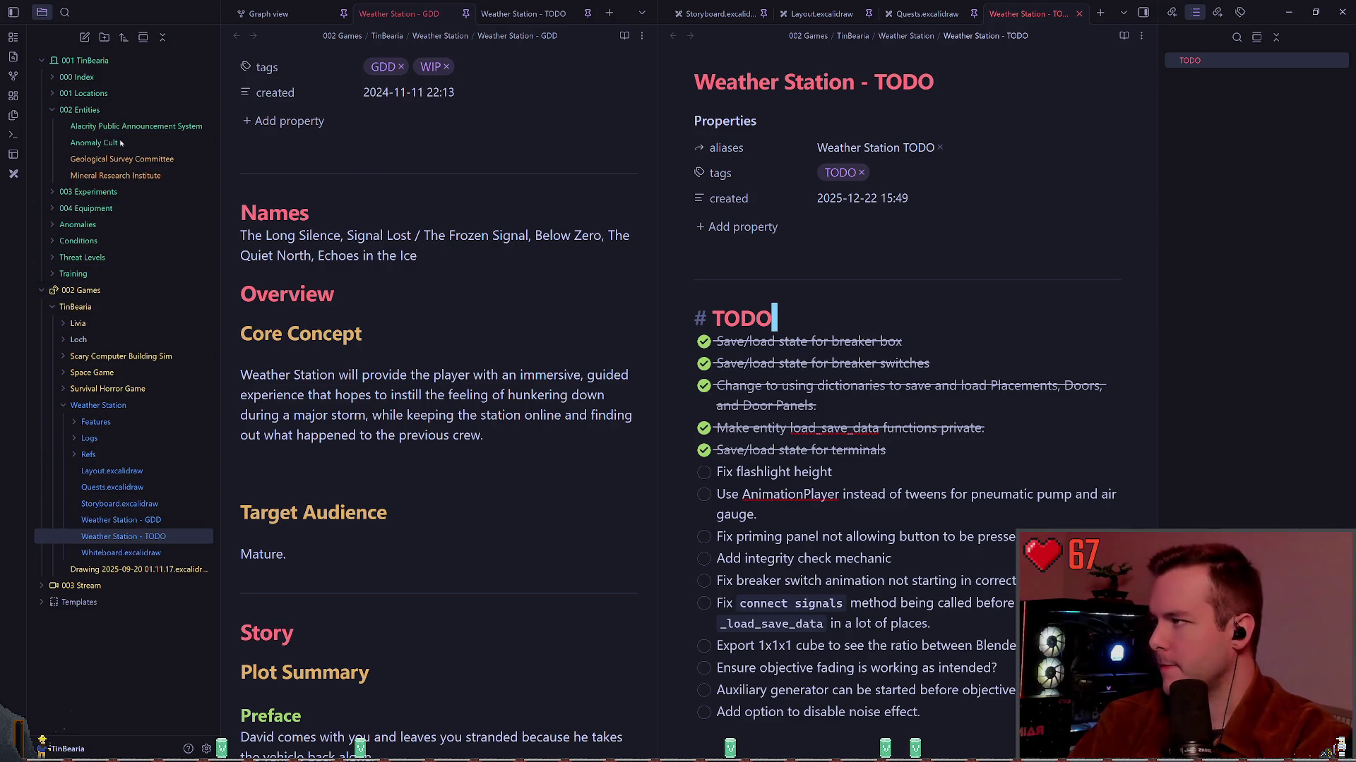
pyautogui.click(44, 588)
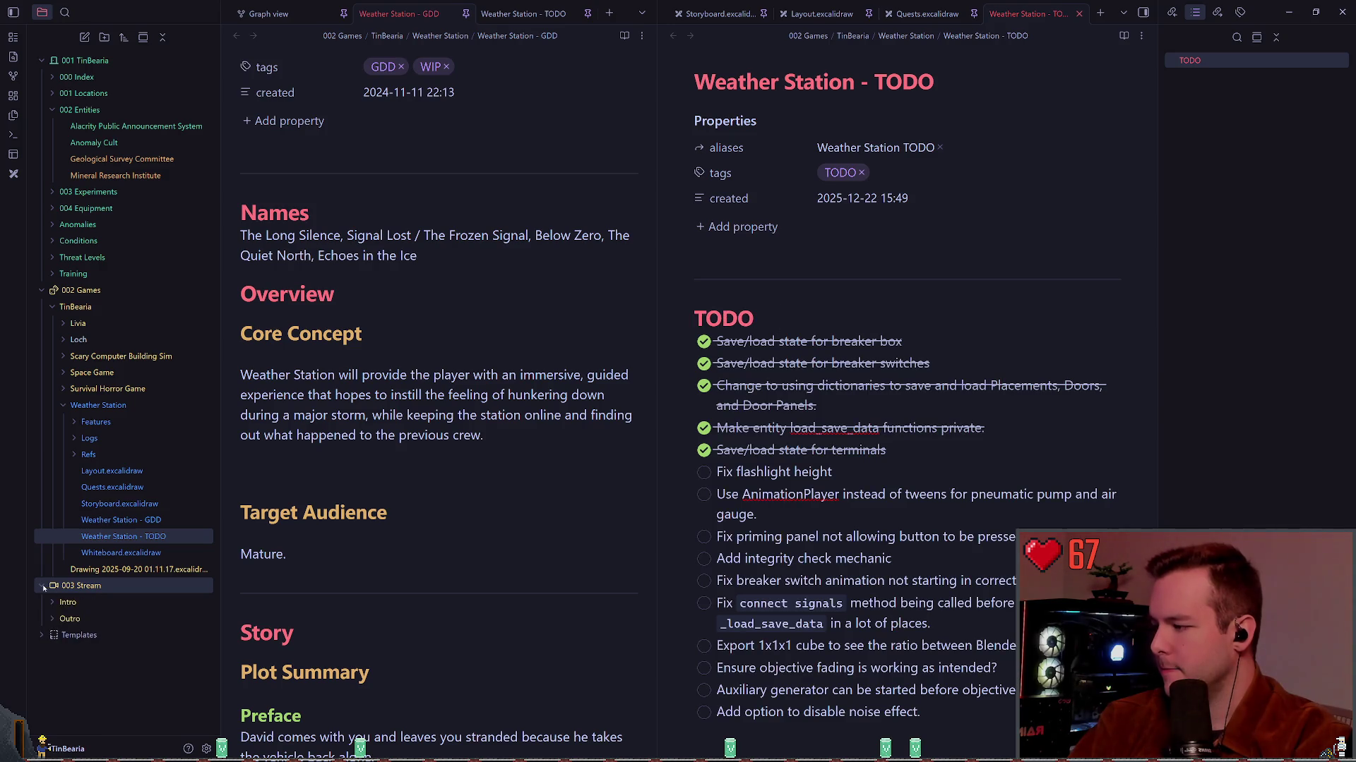
pyautogui.click(44, 588)
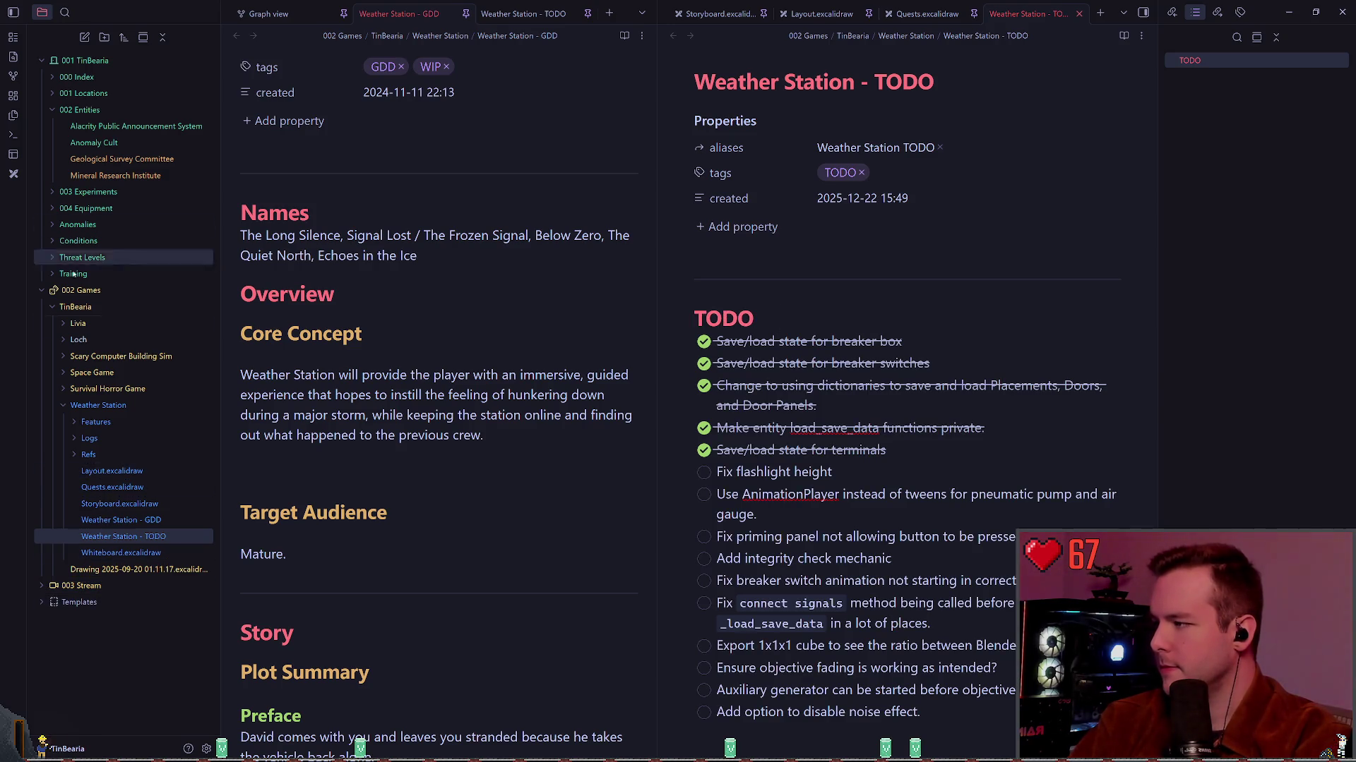
pyautogui.click(316, 481)
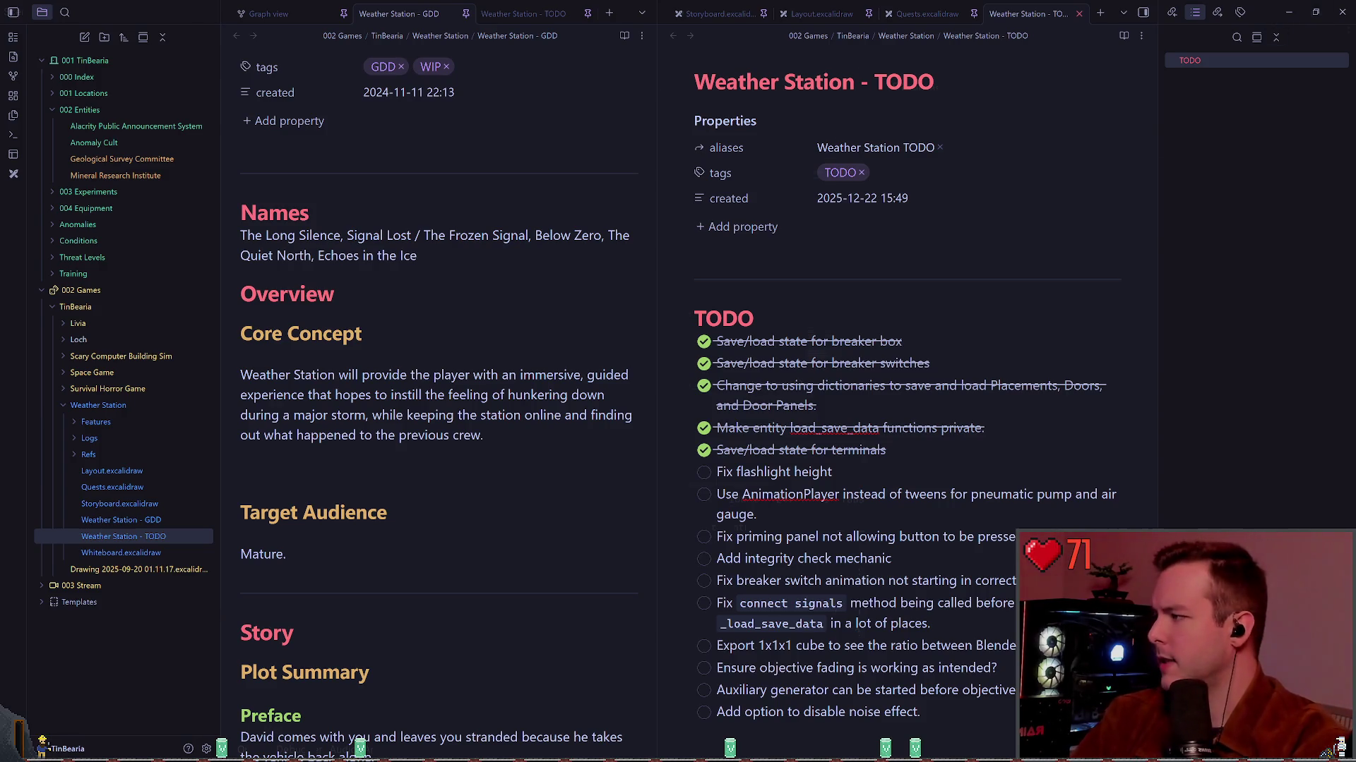
pyautogui.hotkey('alt', 'Tab')
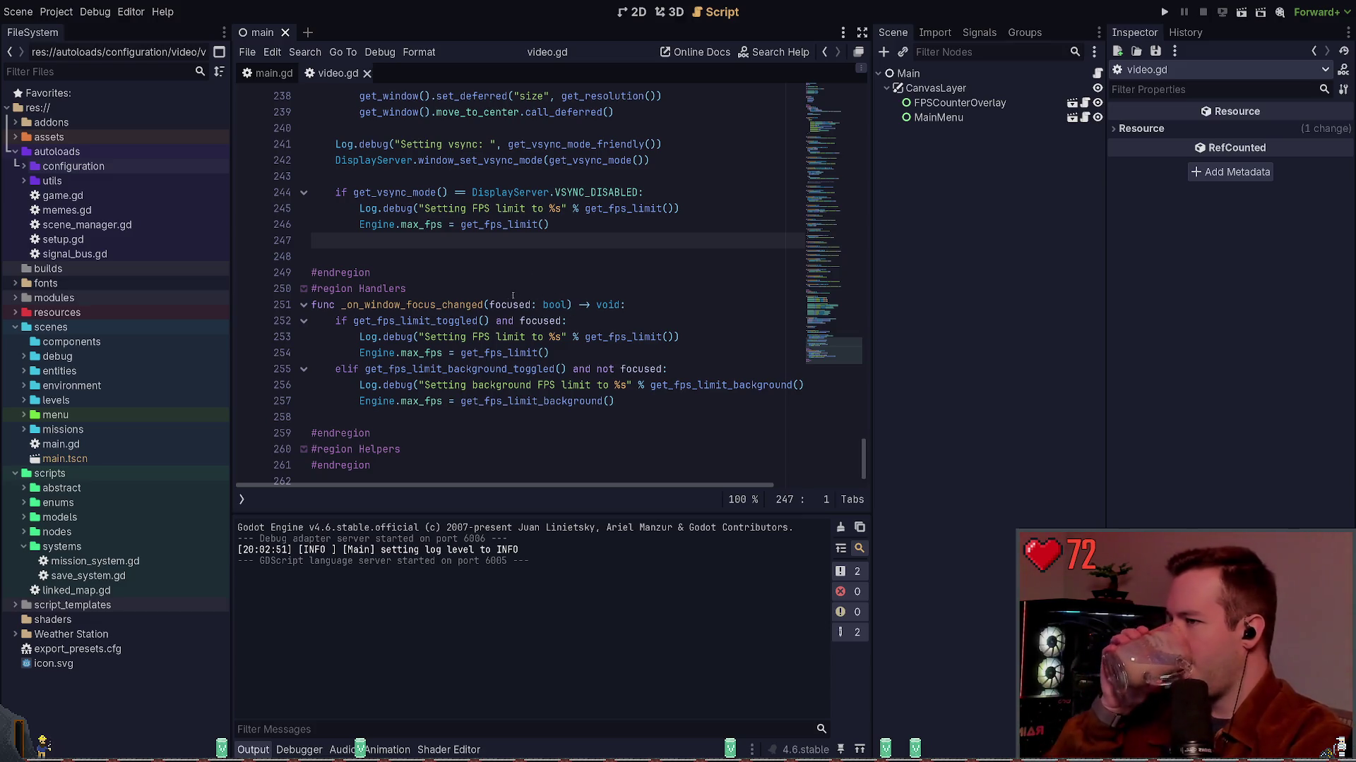
pyautogui.scroll(6, 512, 295)
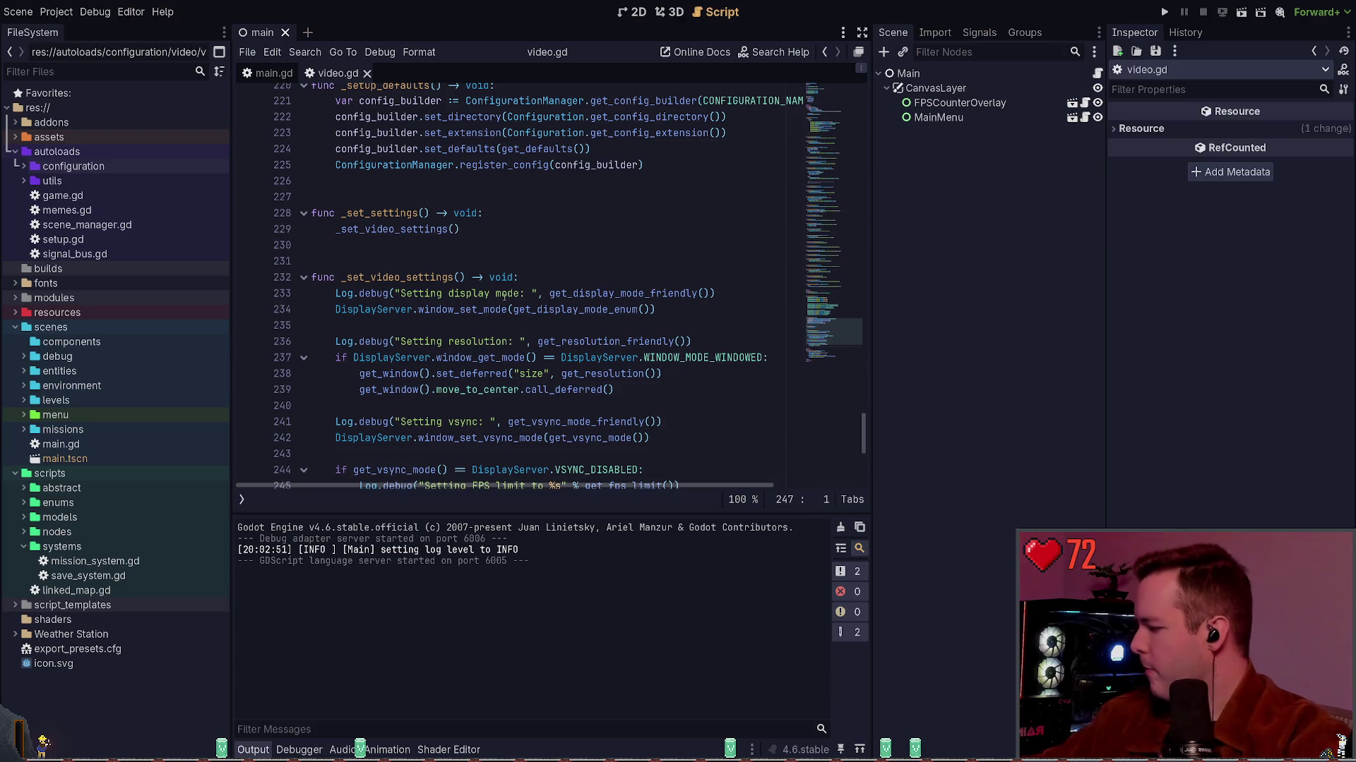
pyautogui.scroll(-1, 476, 271)
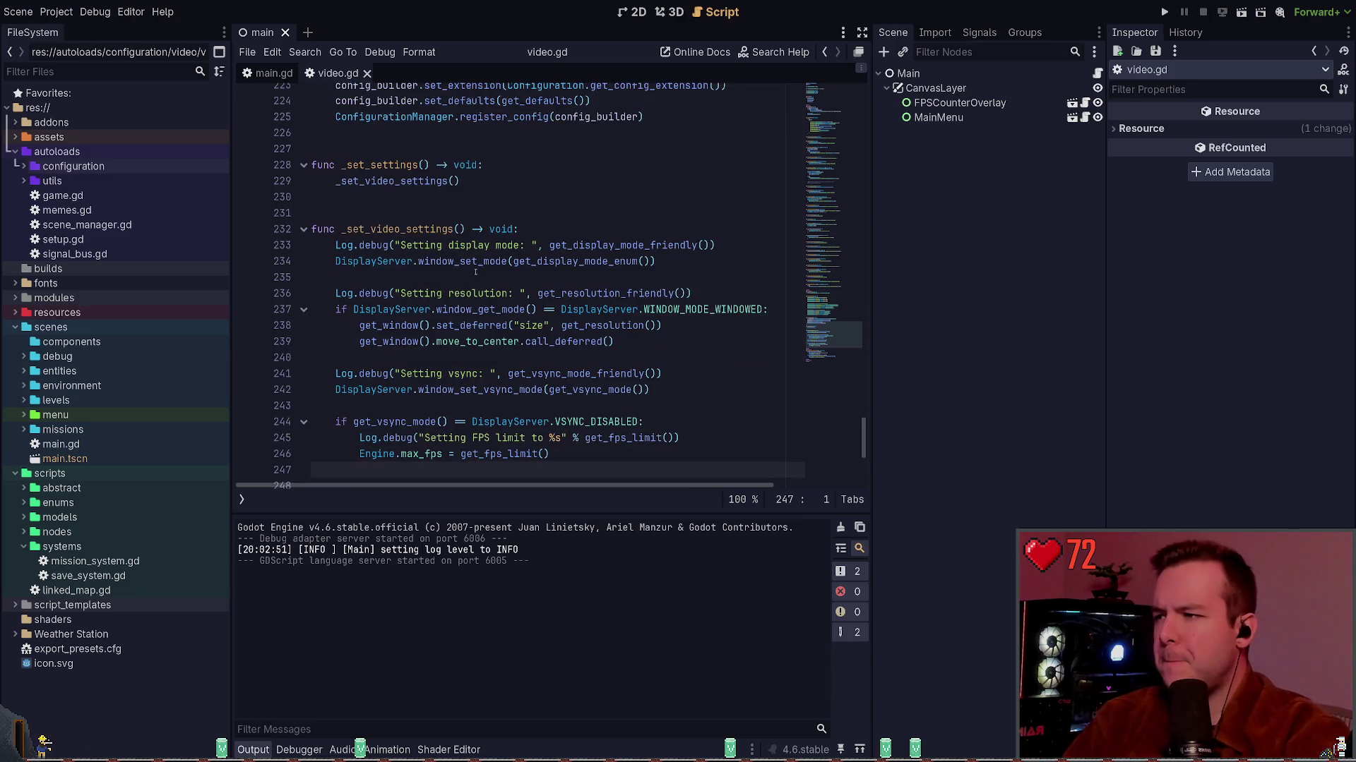
pyautogui.scroll(-1, 476, 272)
pyautogui.moveTo(614, 305); pyautogui.dragTo(498, 305)
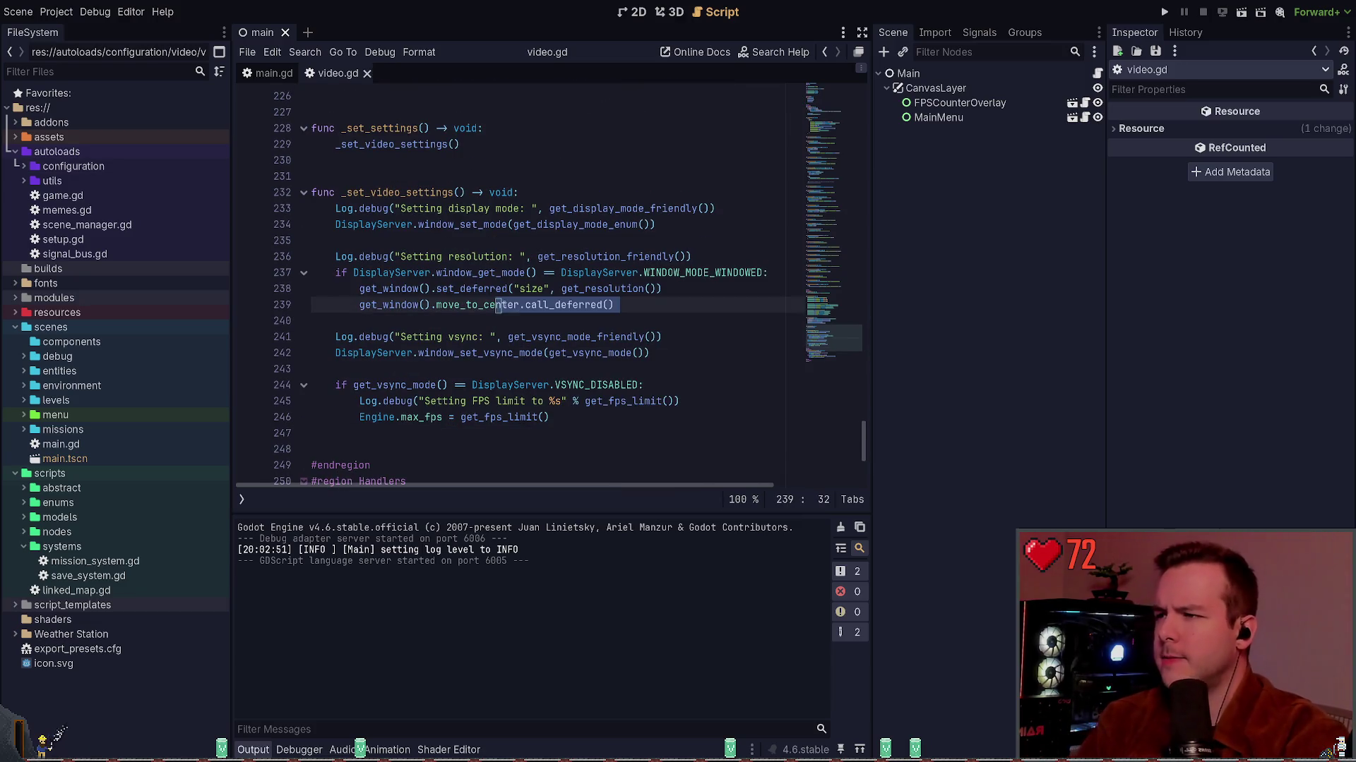
pyautogui.press('Down')
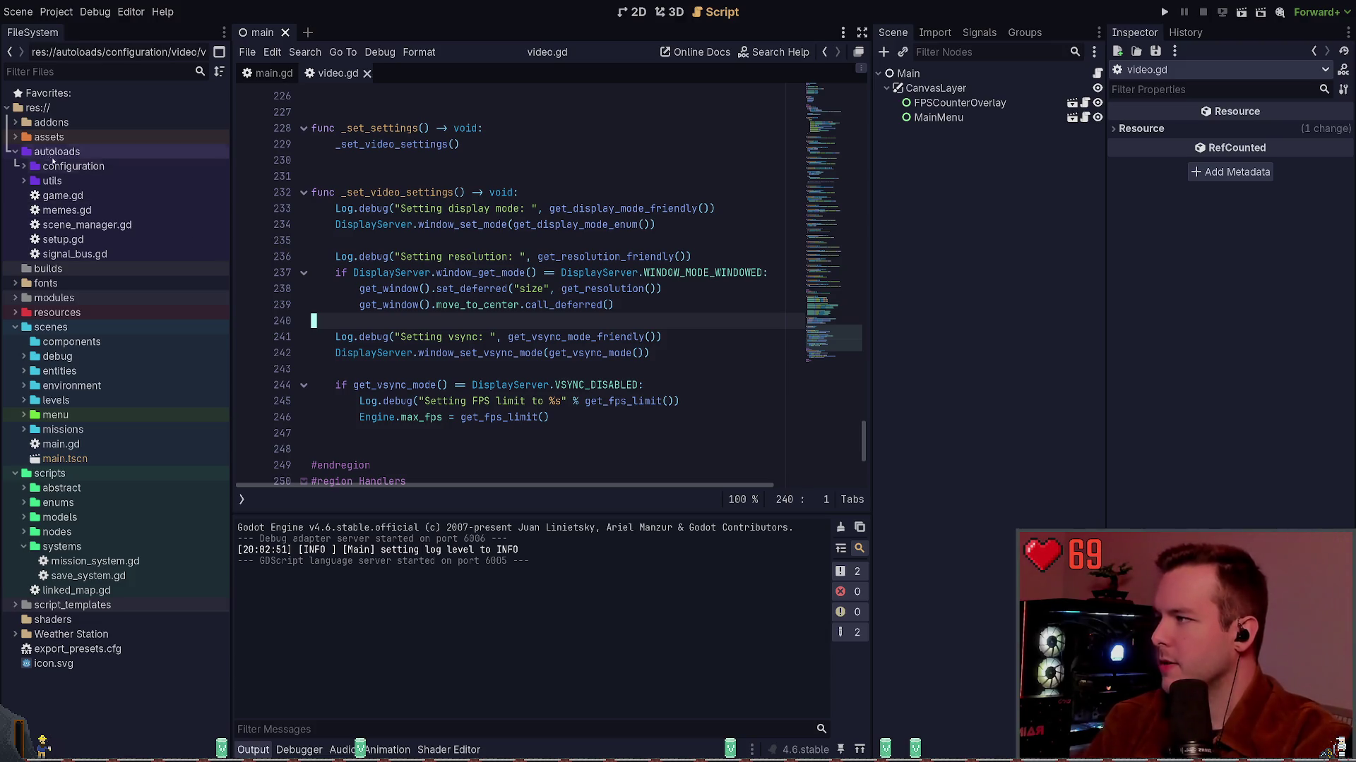
# Expand assets > textures > ui, then go to get_display_mode_enum's definition from line 234.
pyautogui.click(15, 137)
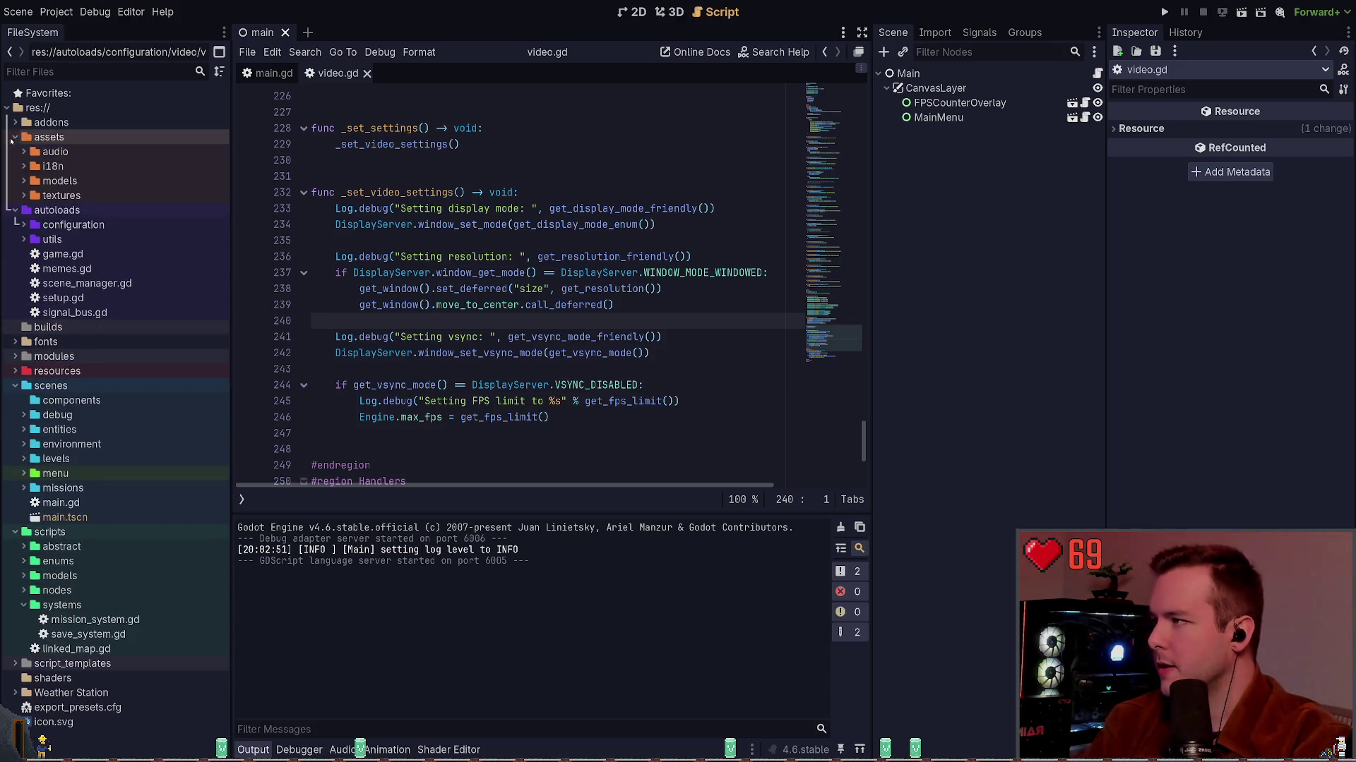
pyautogui.click(24, 195)
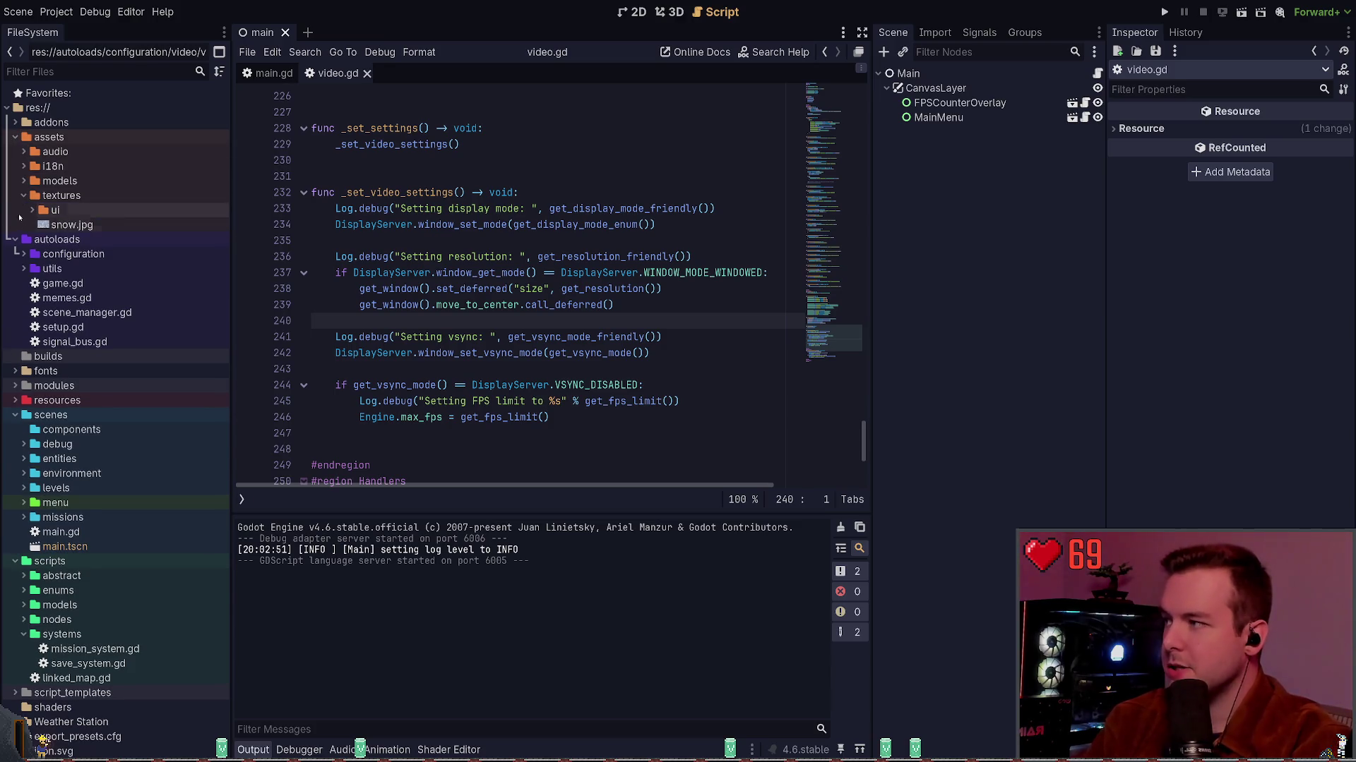
pyautogui.click(31, 210)
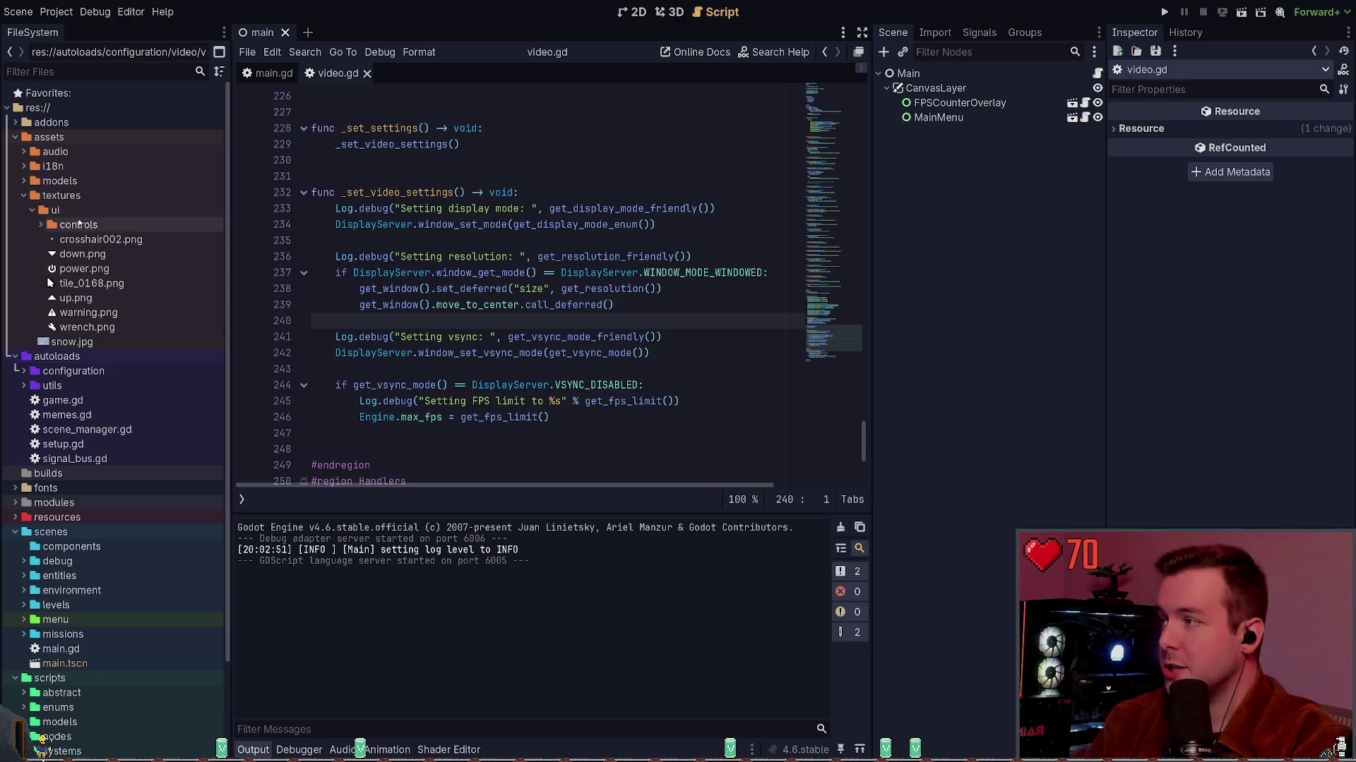
pyautogui.click(141, 210)
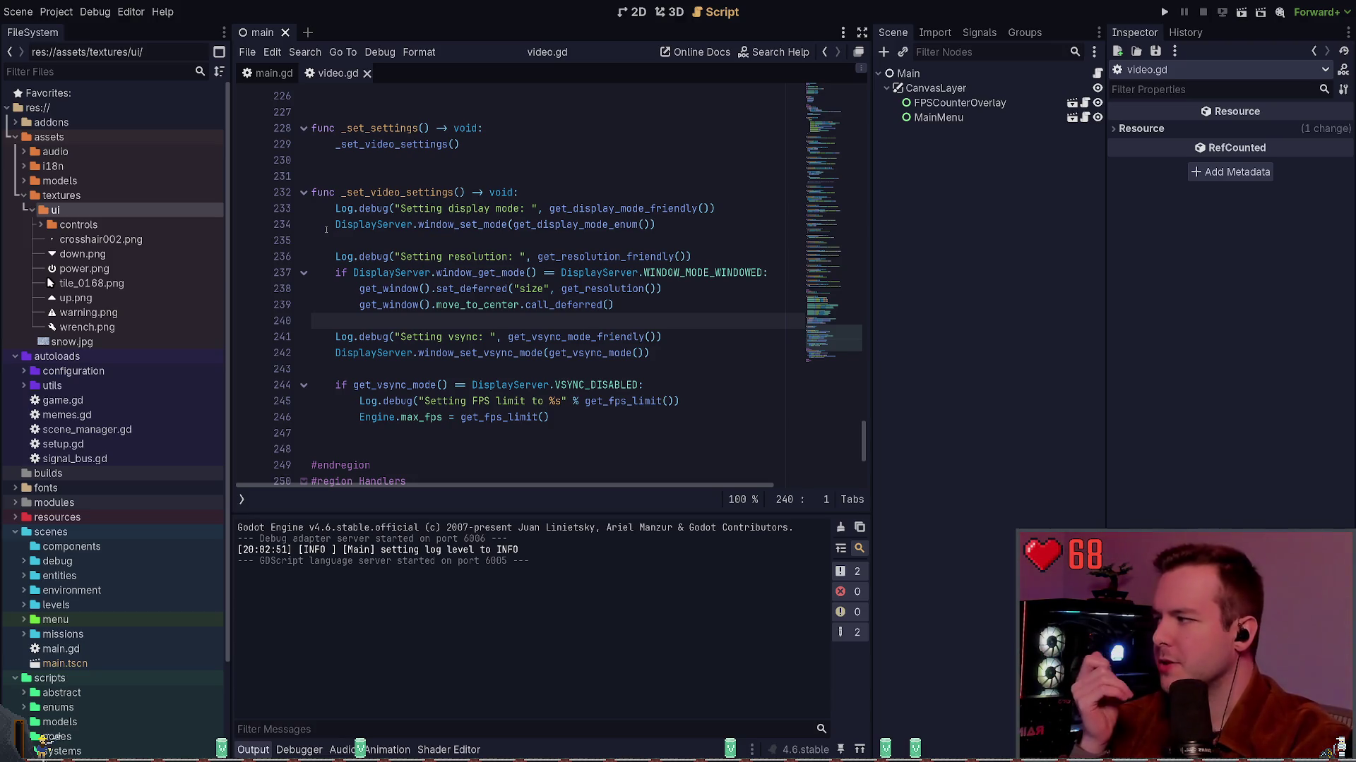
pyautogui.click(374, 244)
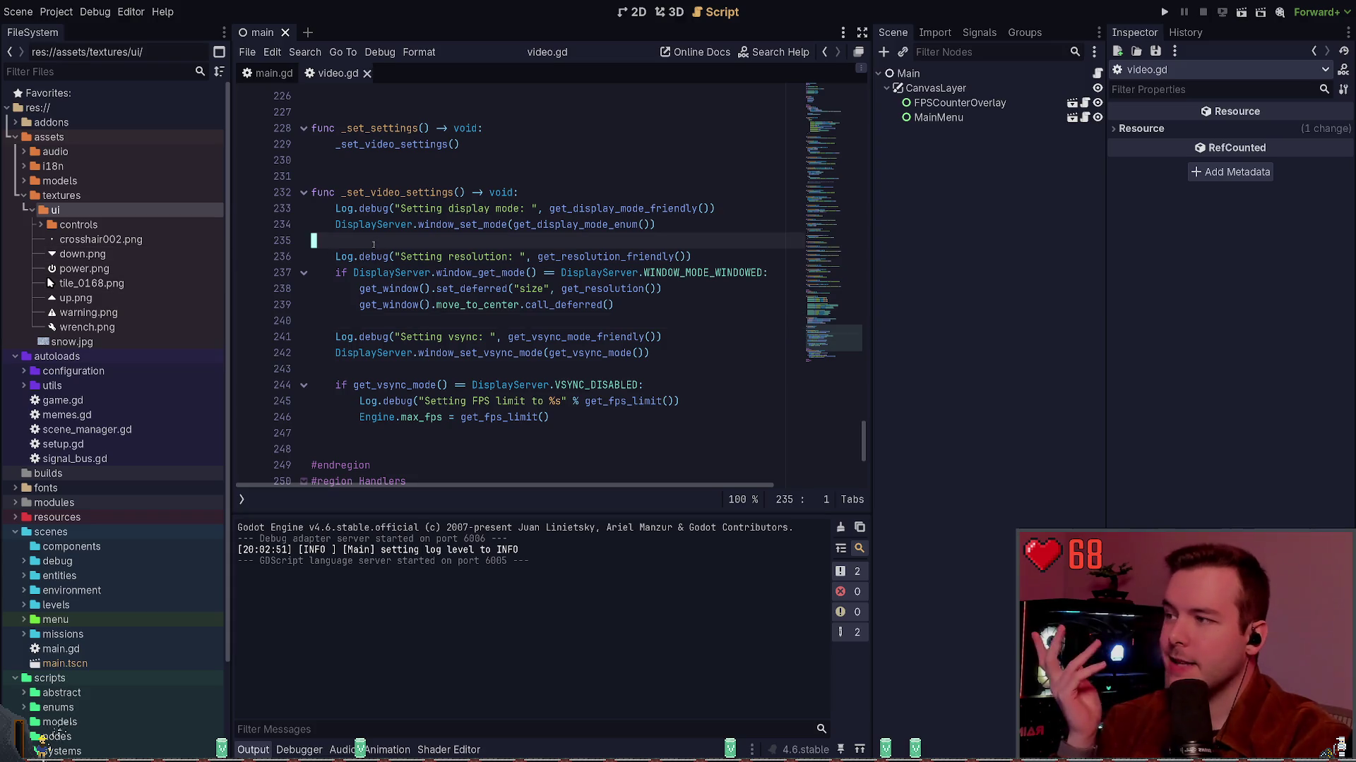
pyautogui.click(42, 224)
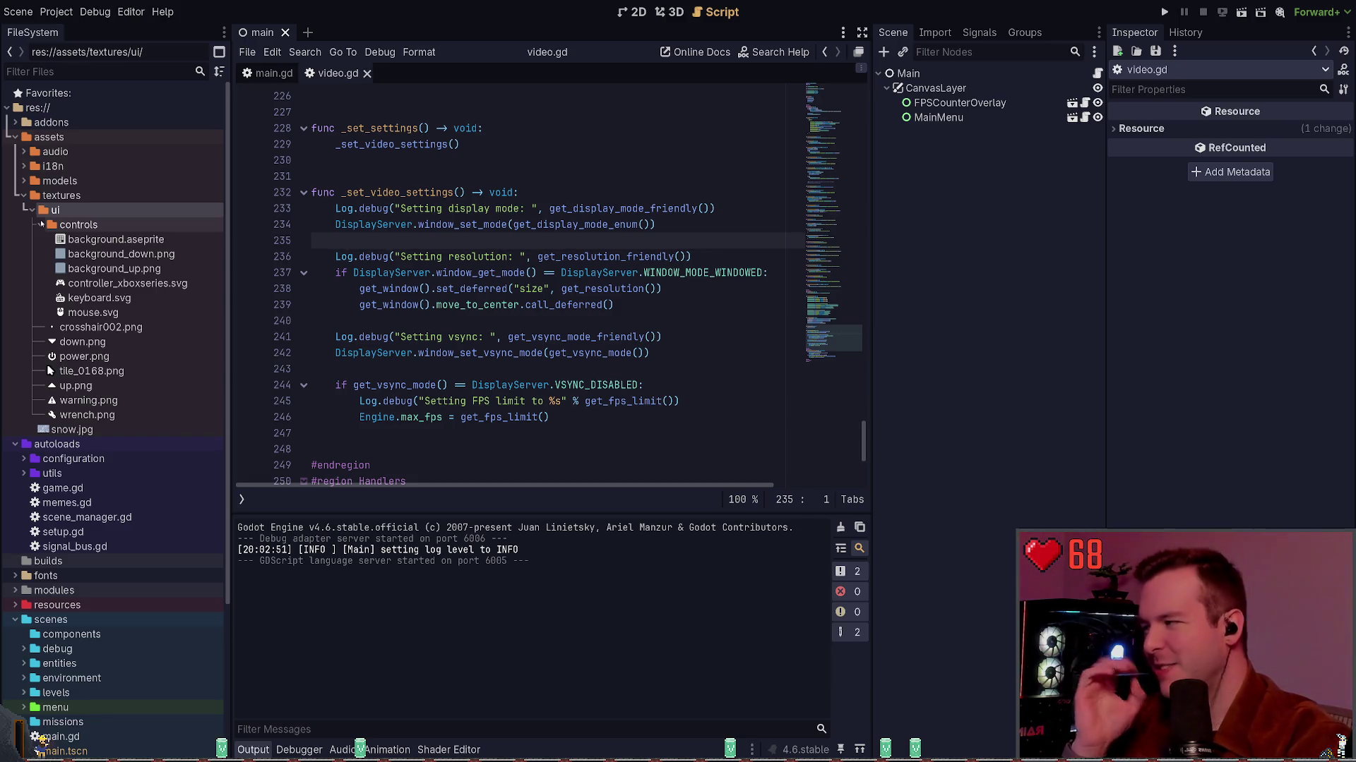
pyautogui.click(42, 224)
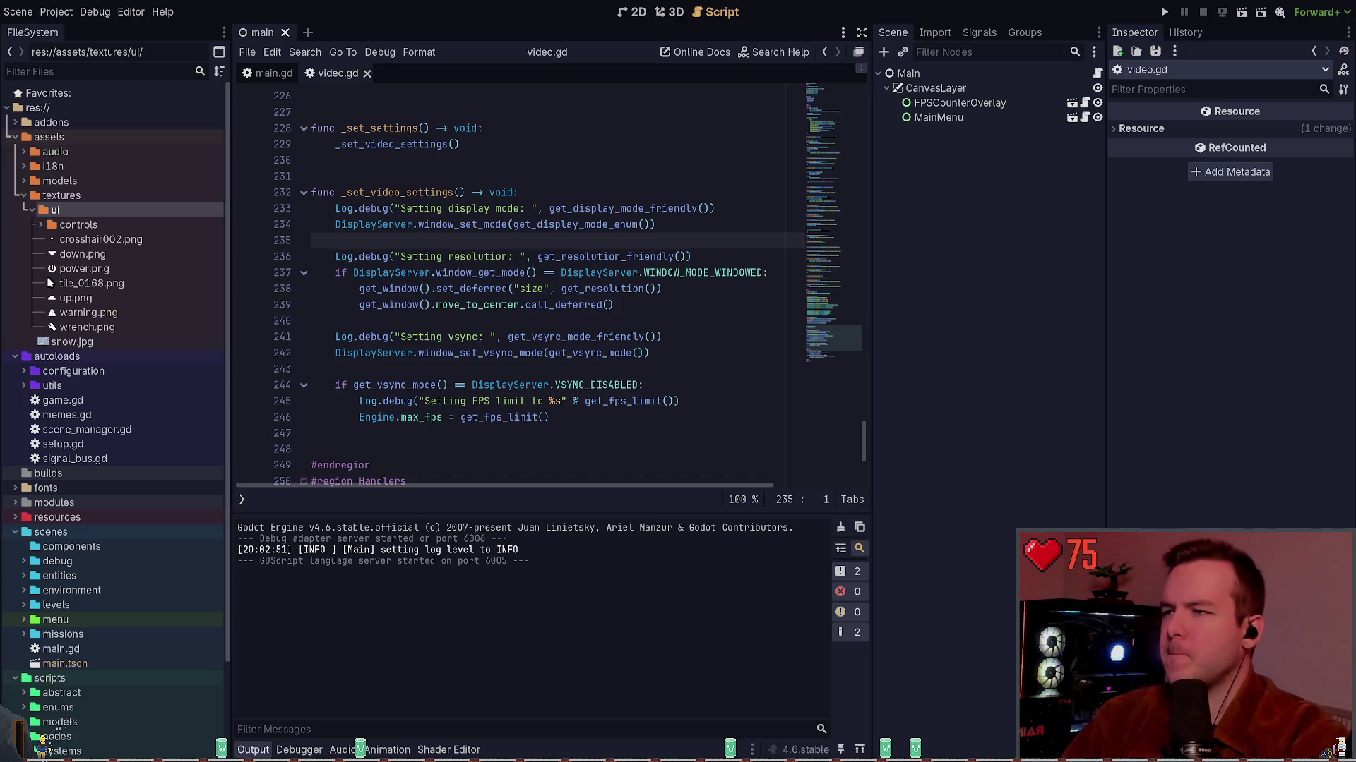
pyautogui.click(480, 225)
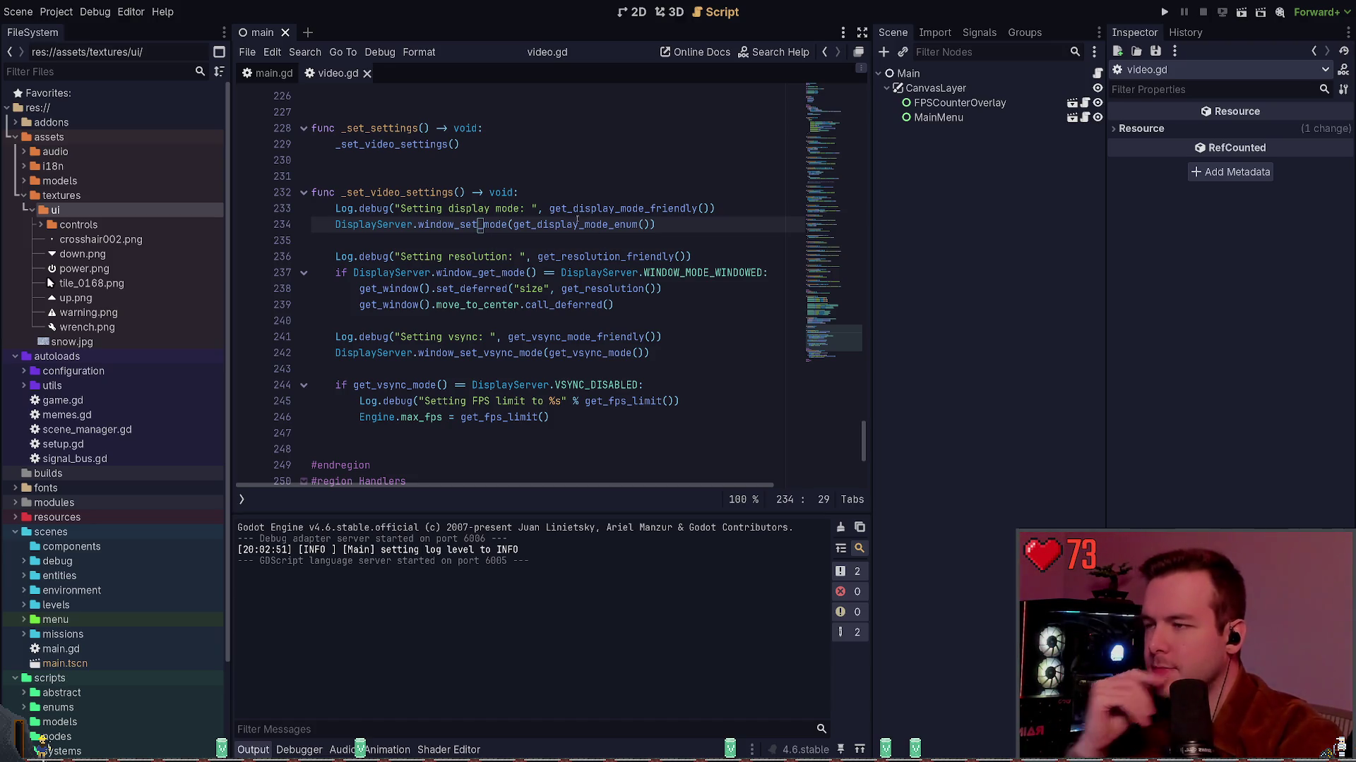
pyautogui.keyDown('ctrl'); pyautogui.click(570, 225); pyautogui.keyUp('ctrl')
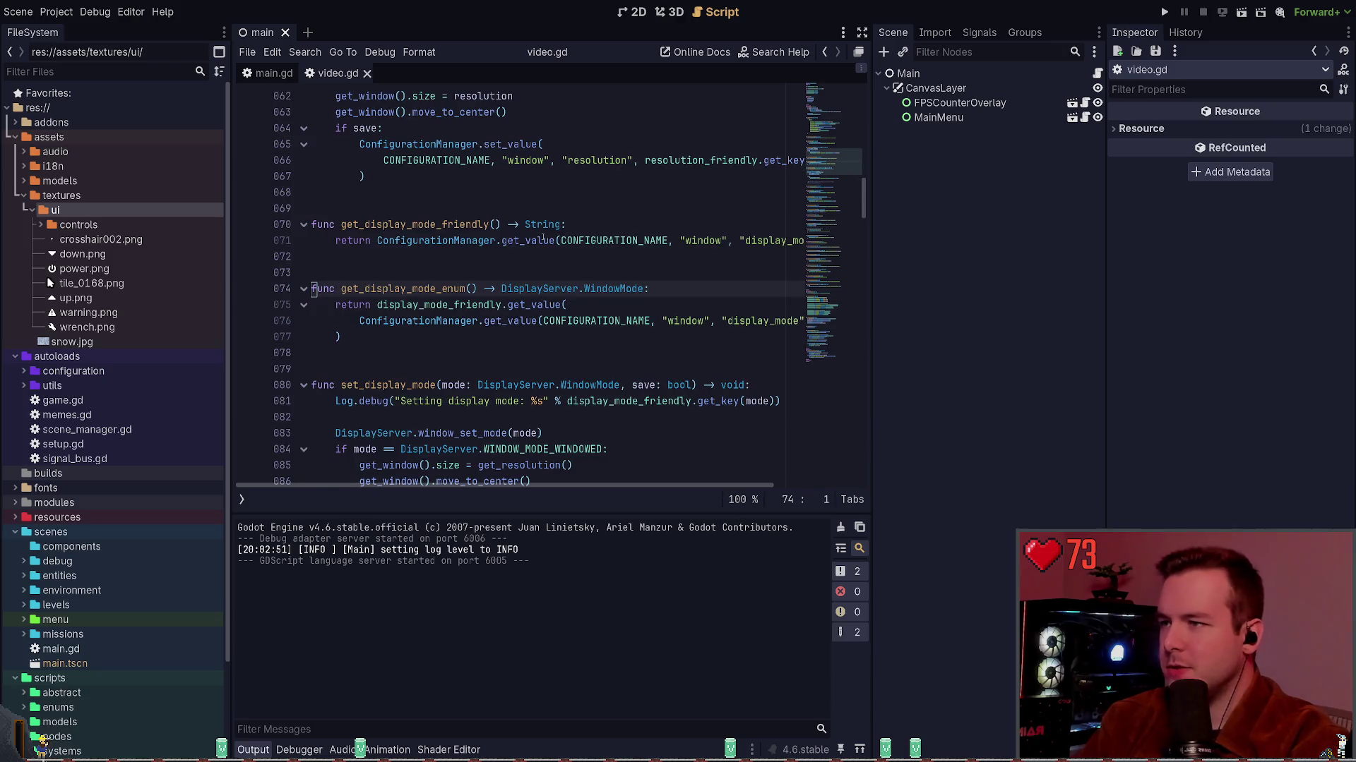
# Open the DisplayServer documentation for WindowMode and read through its enum values.
pyautogui.click(597, 289)
pyautogui.keyDown('ctrl'); pyautogui.click(597, 290); pyautogui.keyUp('ctrl')
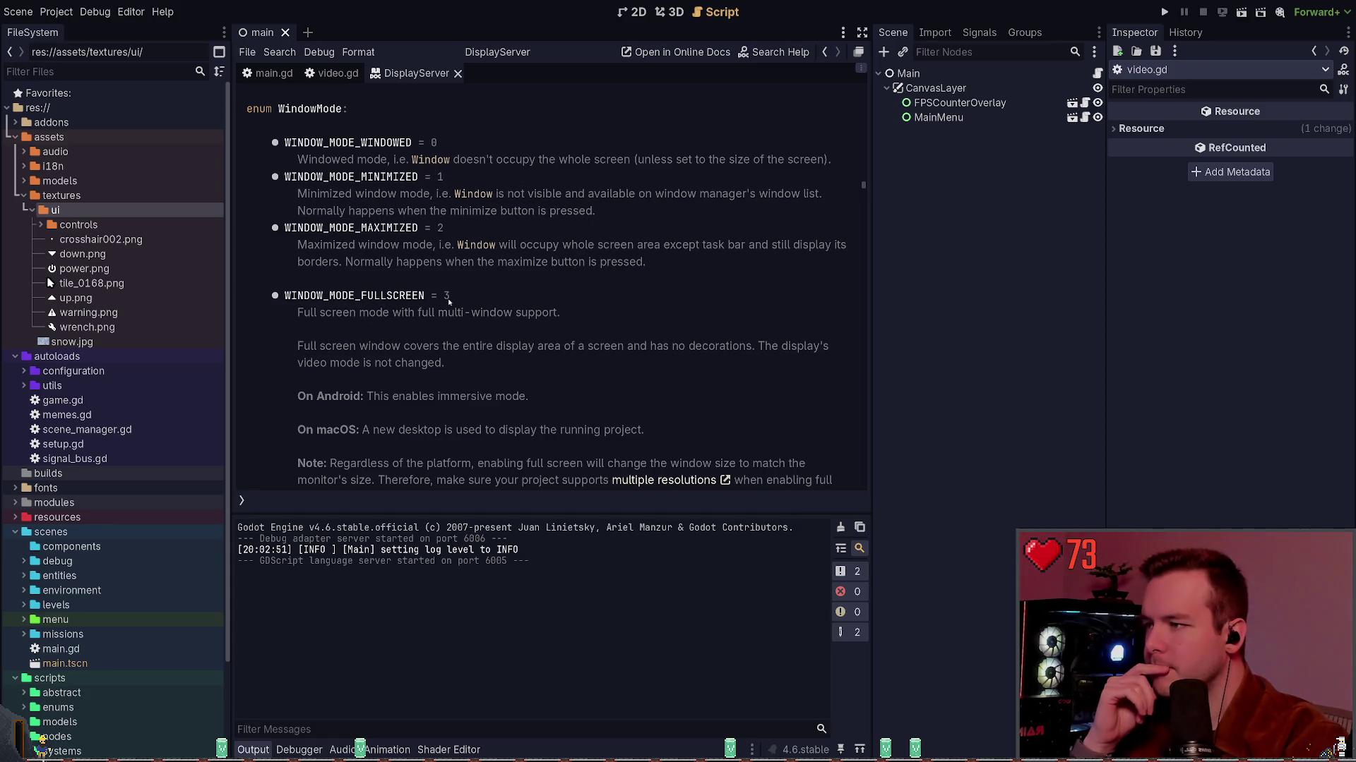
pyautogui.scroll(-2, 406, 356)
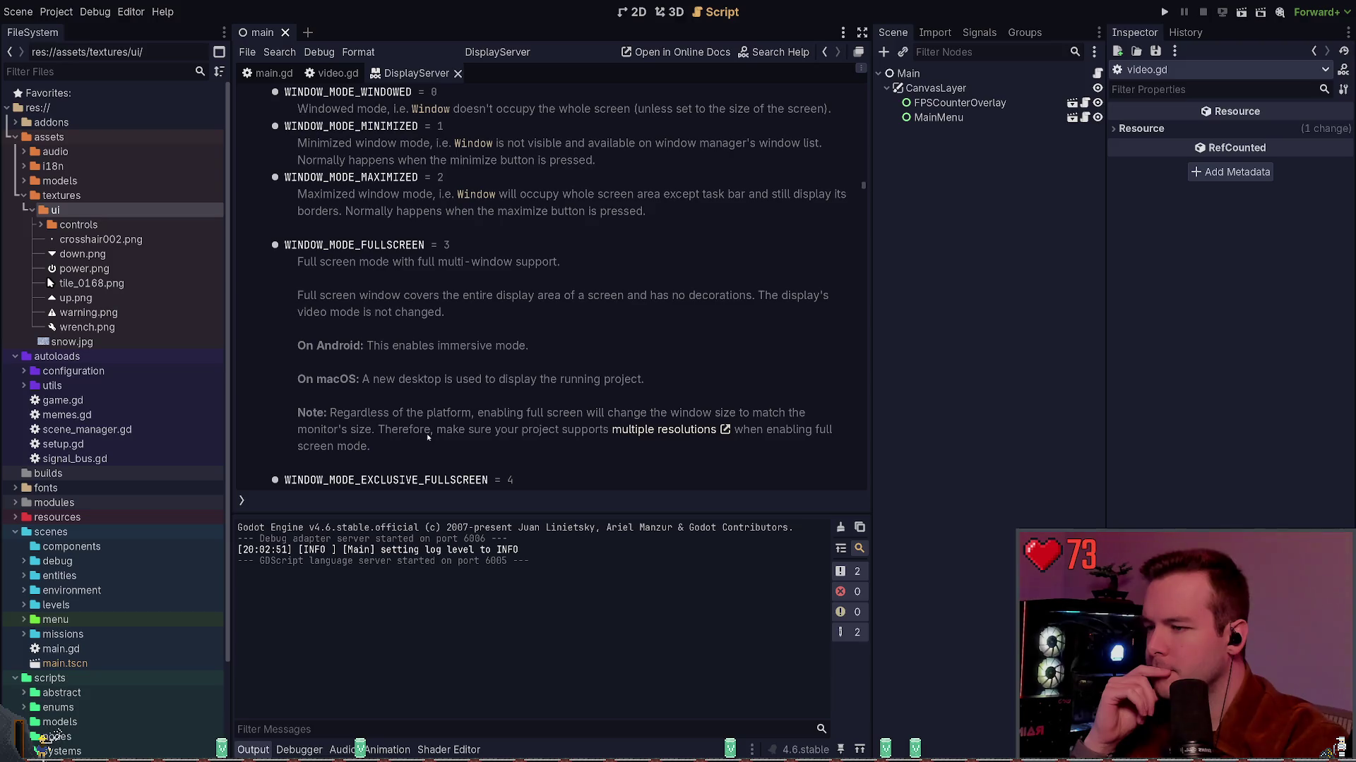
pyautogui.scroll(-4, 462, 377)
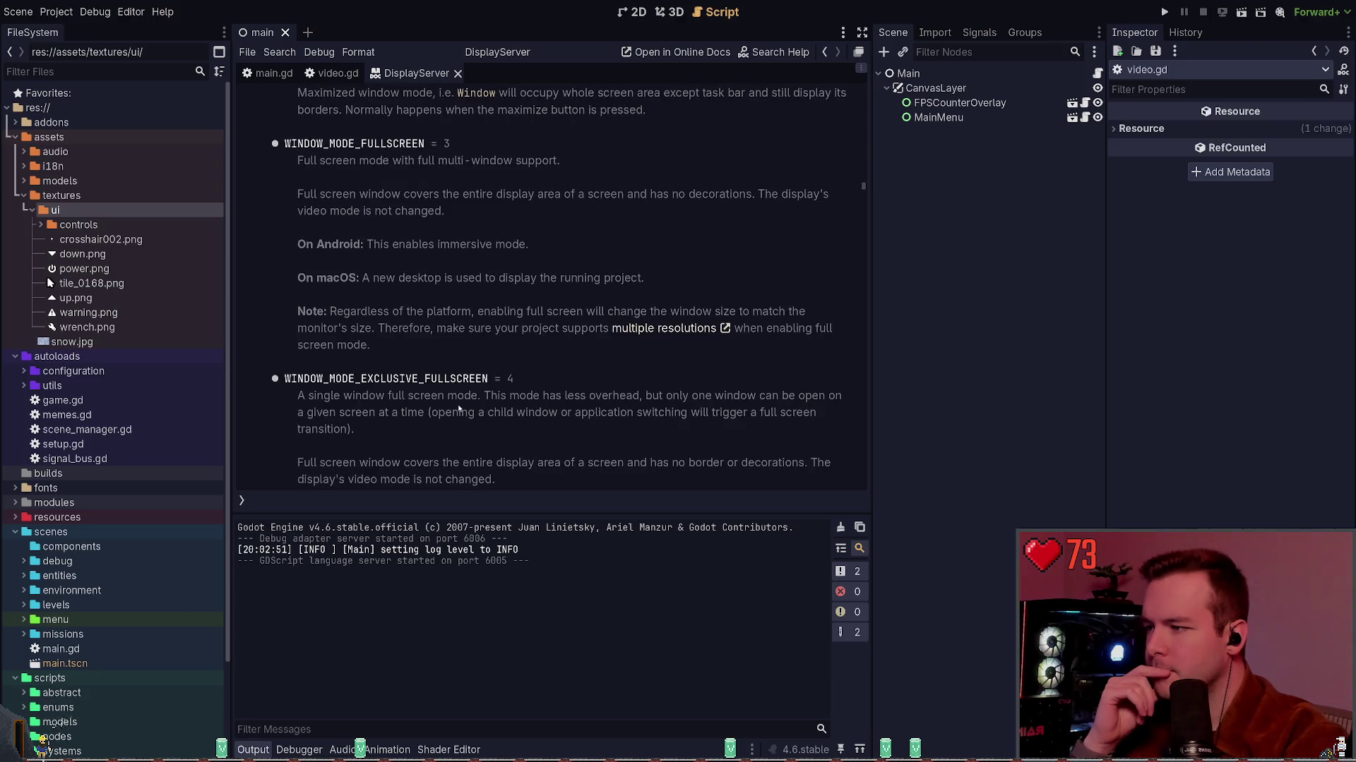
pyautogui.scroll(8, 456, 361)
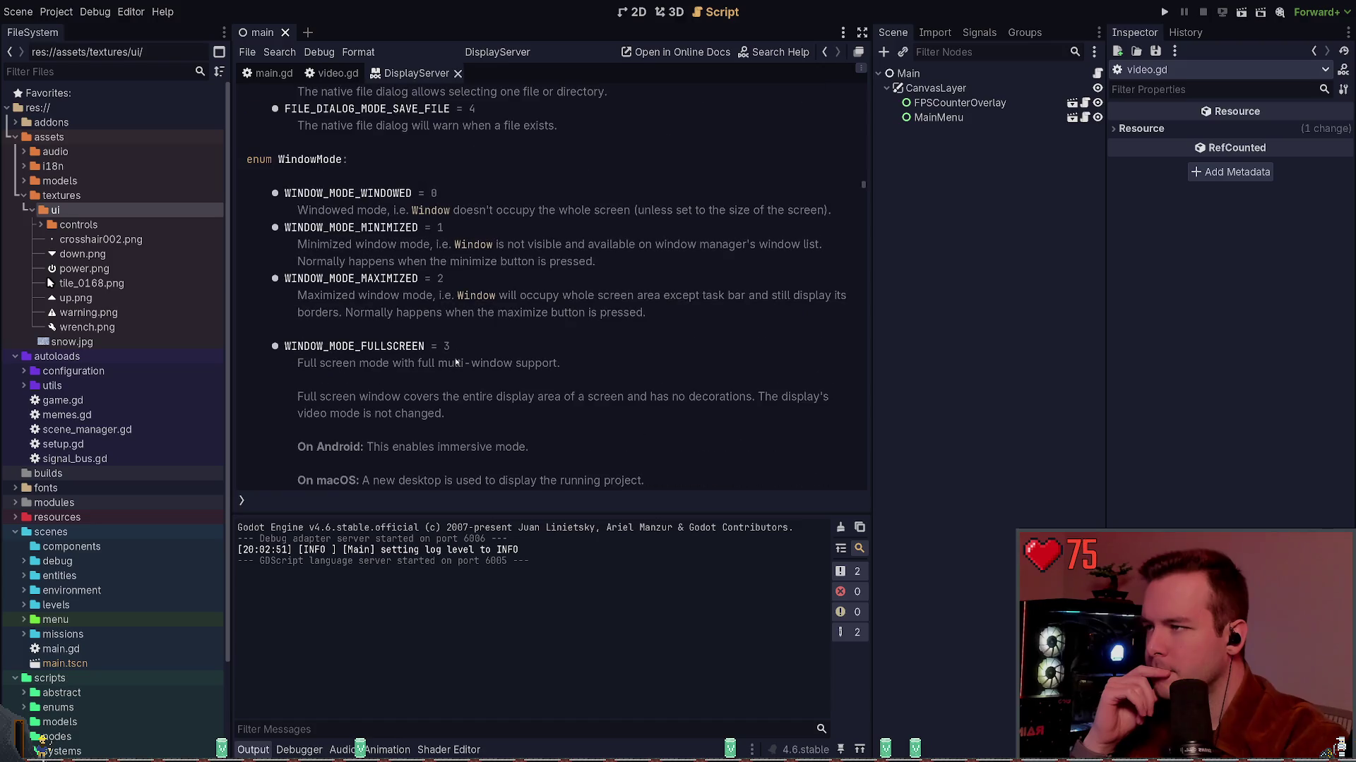
pyautogui.scroll(-8, 456, 362)
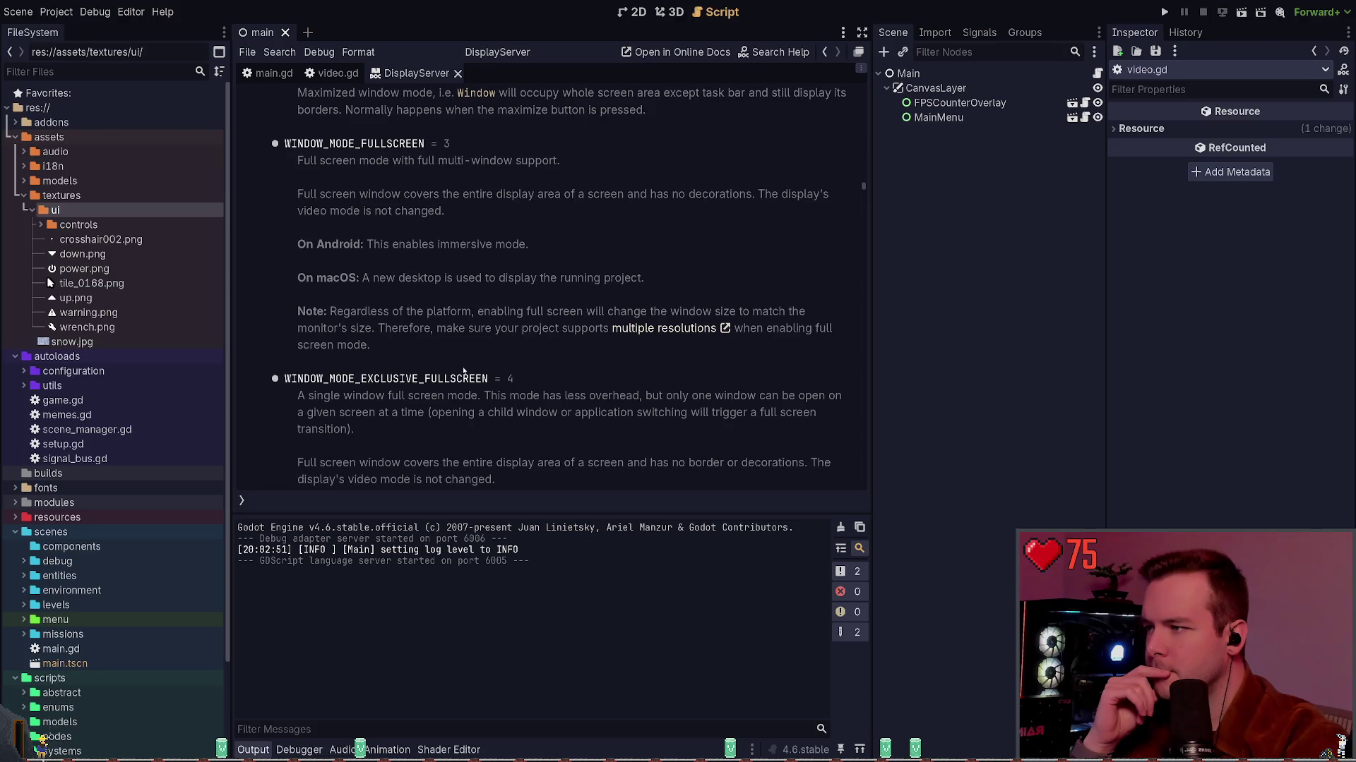
pyautogui.scroll(-2, 465, 368)
pyautogui.scroll(-4, 465, 368)
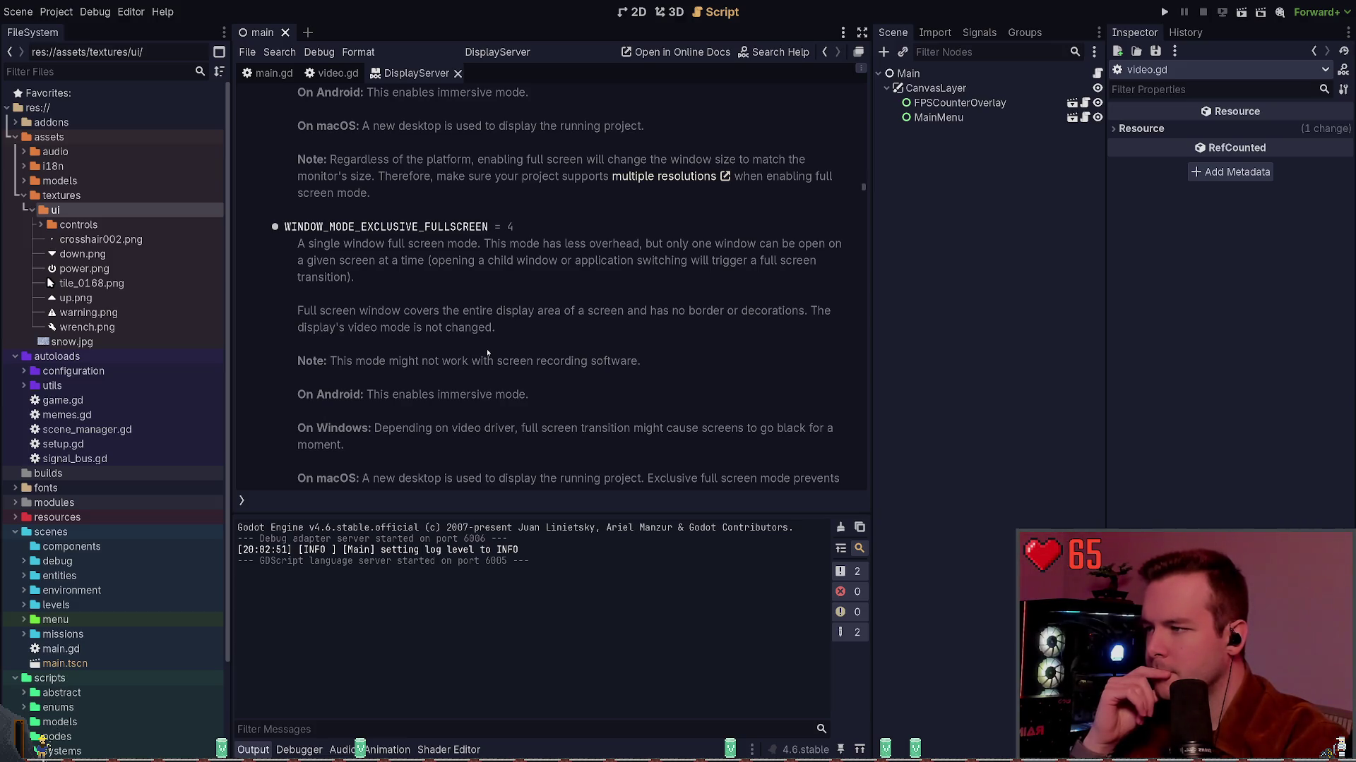
pyautogui.scroll(-2, 487, 352)
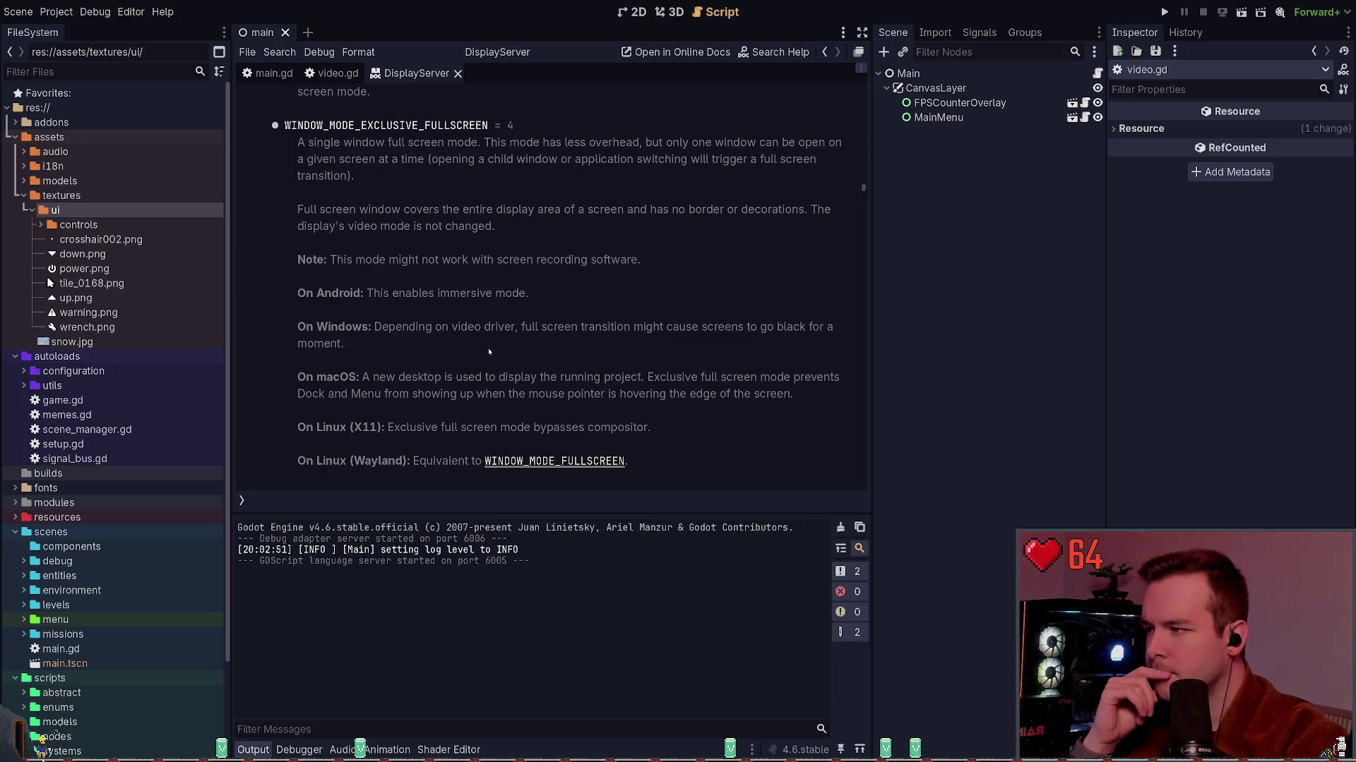
# Mark the Windows full screen black-screen warning, then close the DisplayServer docs.
pyautogui.moveTo(374, 327); pyautogui.dragTo(378, 344)
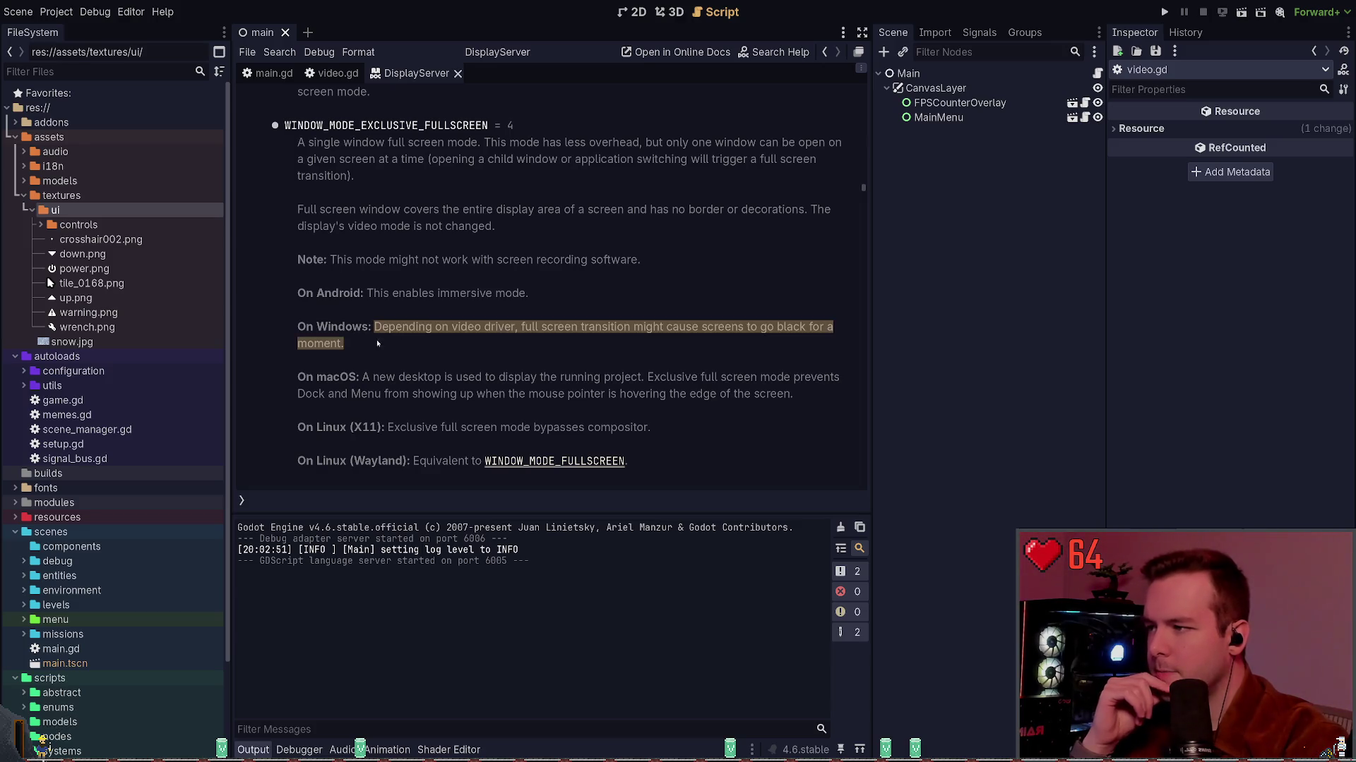
pyautogui.scroll(-1, 396, 352)
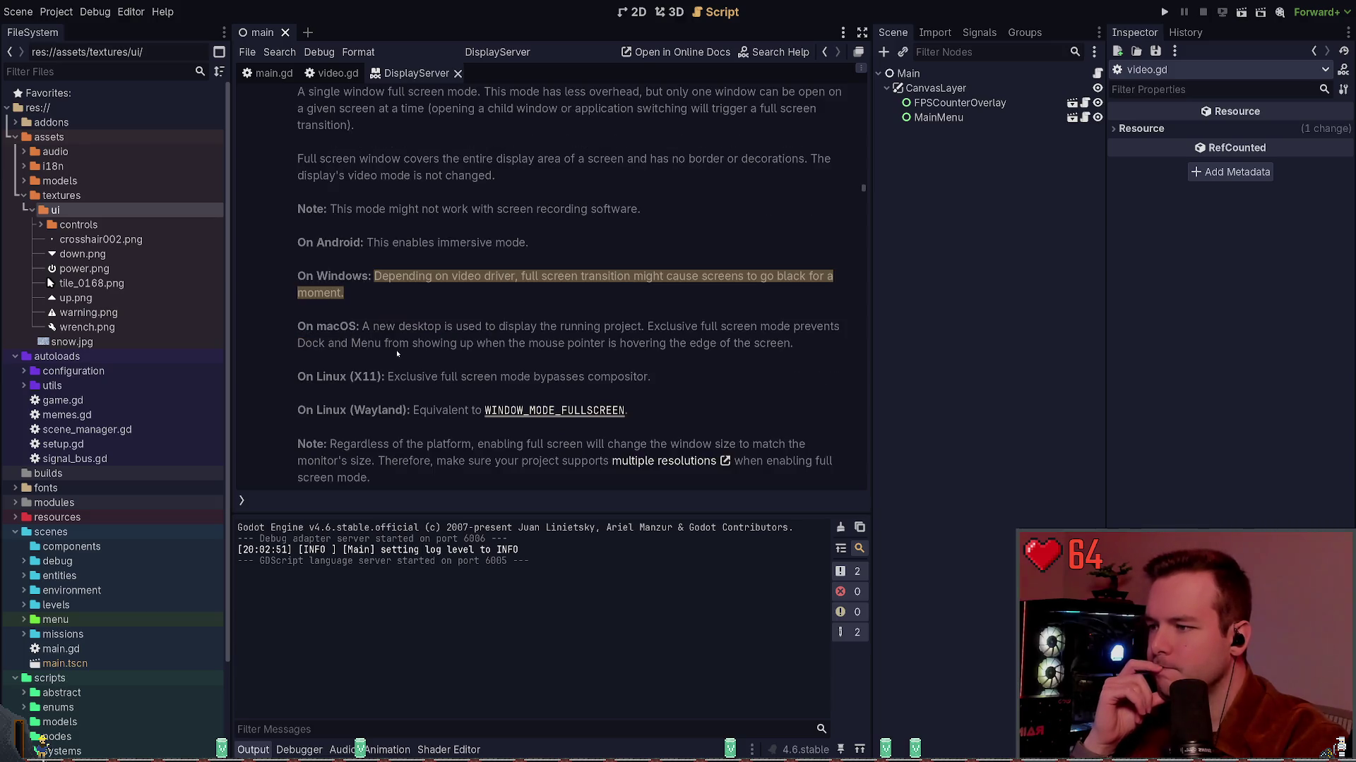
pyautogui.scroll(-1, 397, 351)
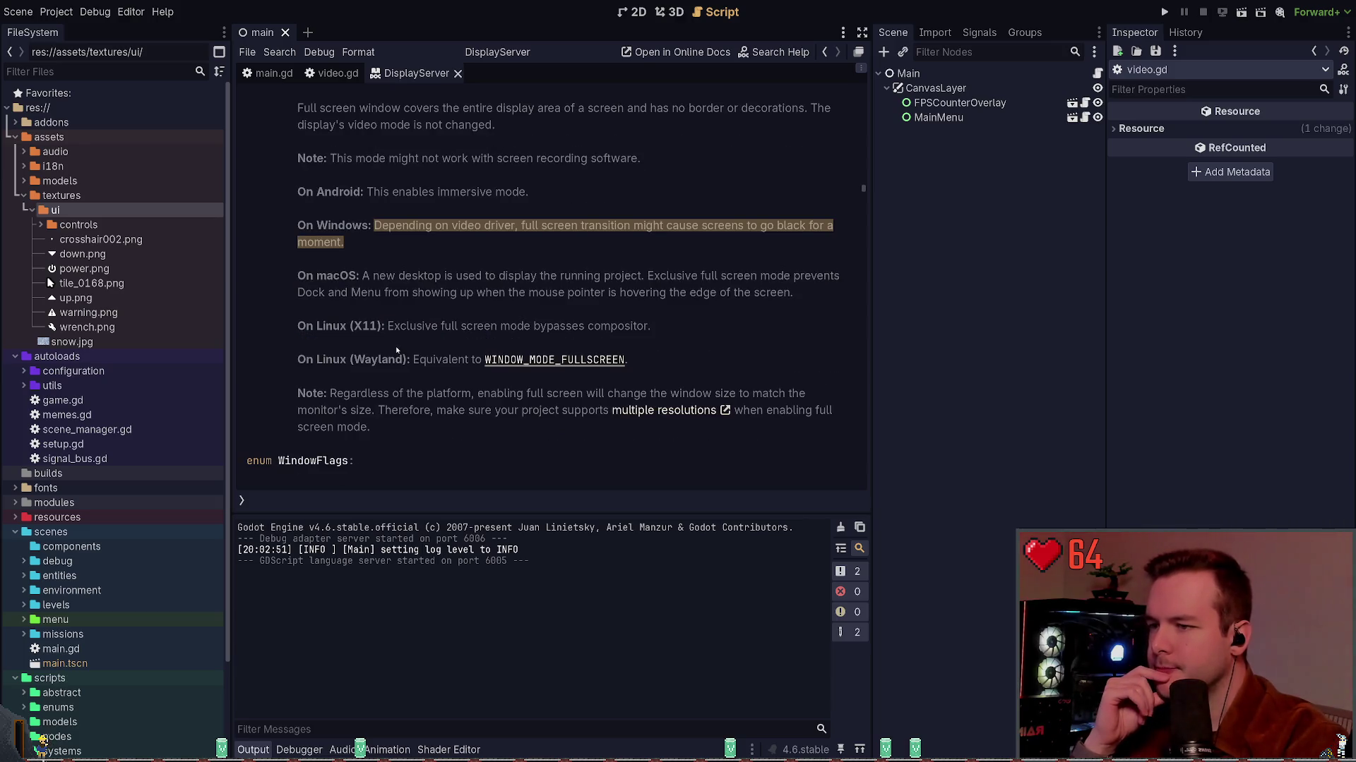
pyautogui.scroll(-5, 397, 351)
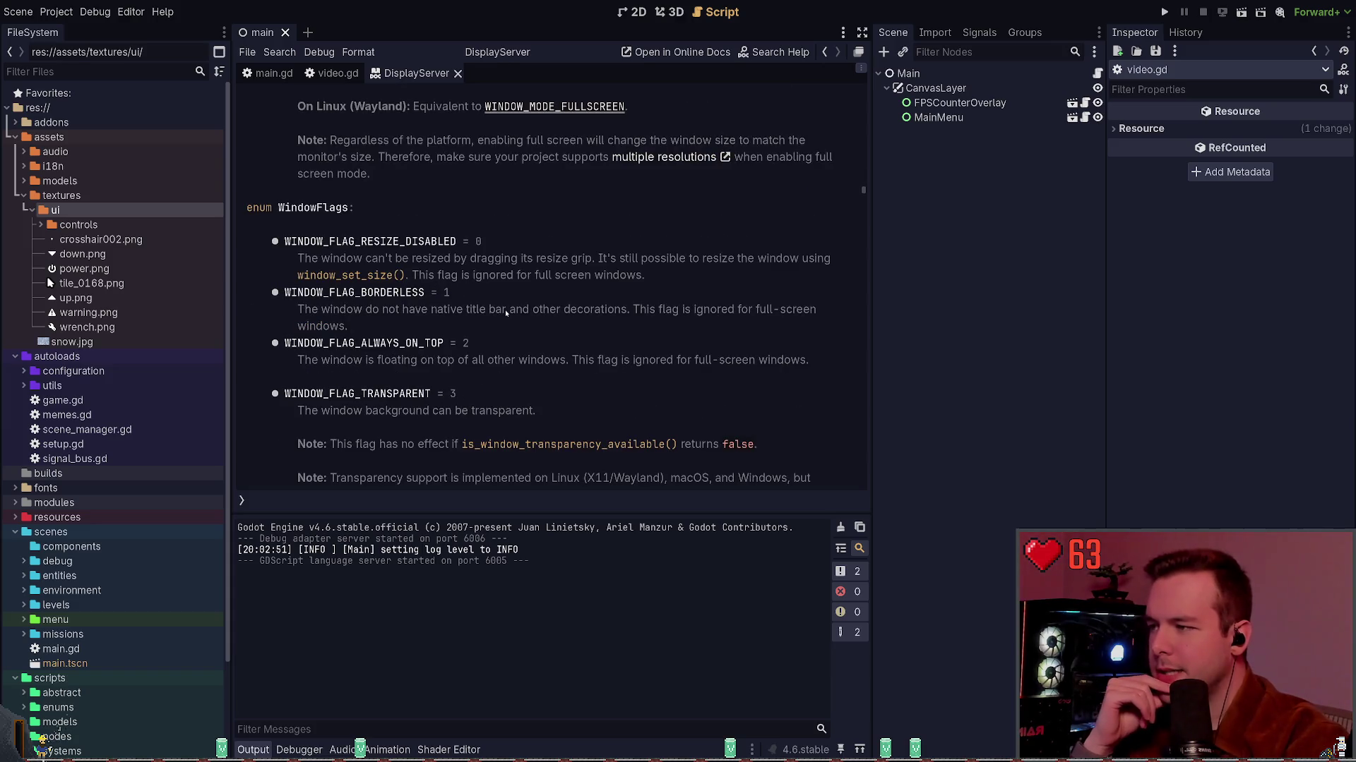
pyautogui.scroll(6, 504, 343)
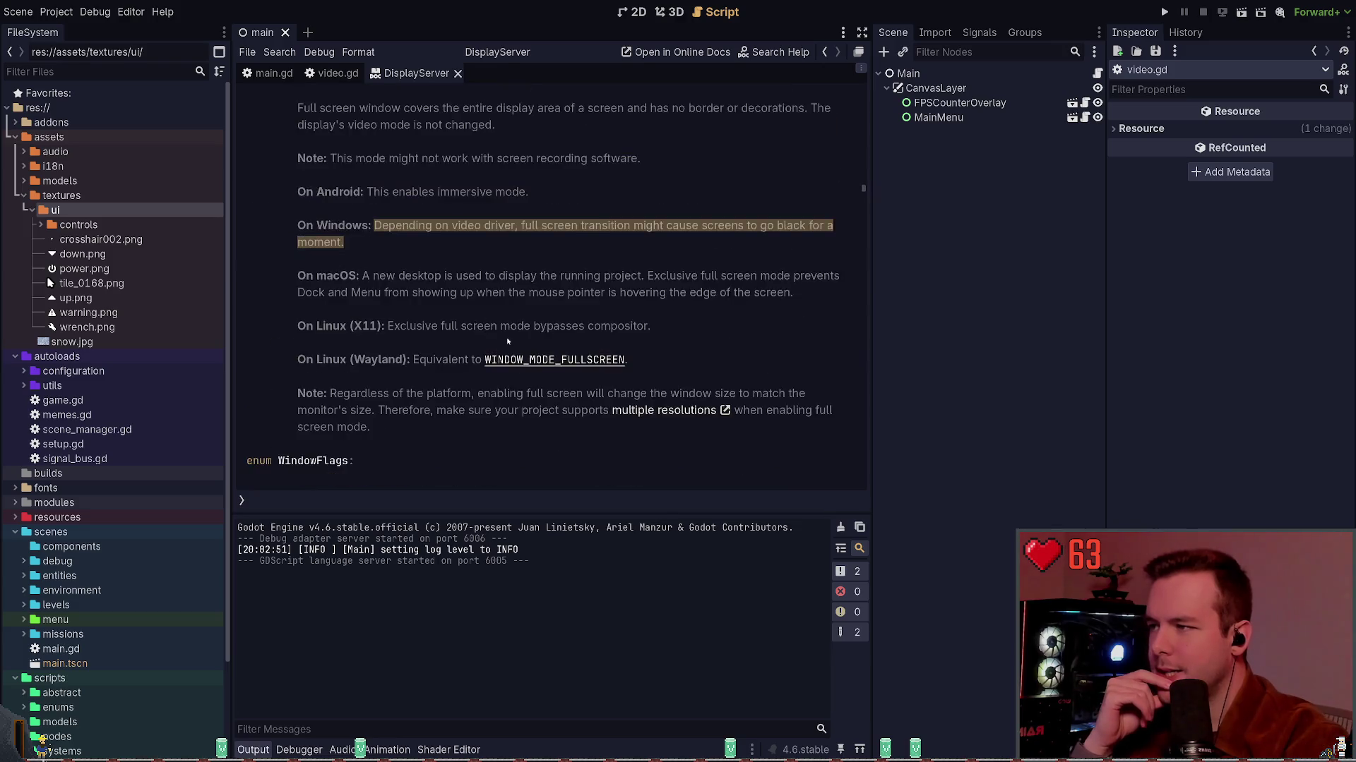
pyautogui.click(458, 73)
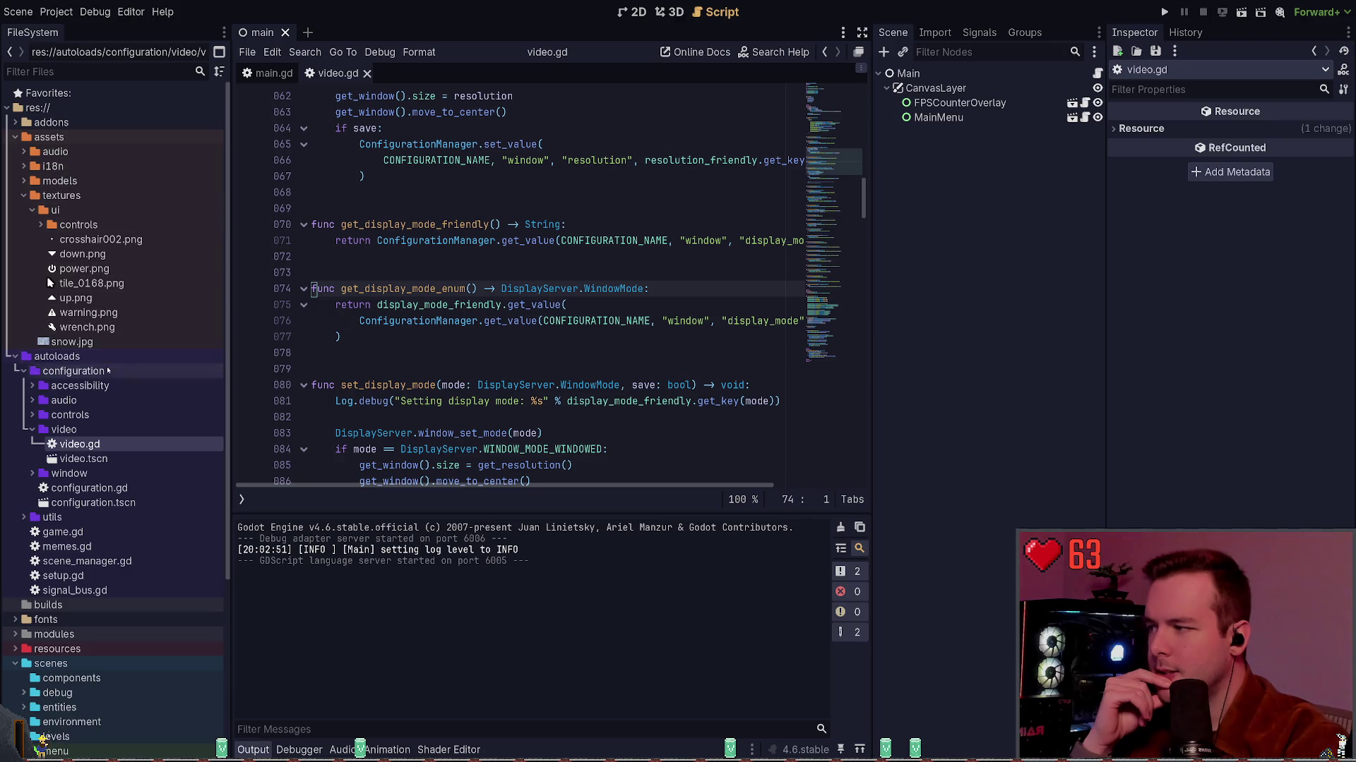
# Open Weather Station's config/video.cfg and select its borderless_fullscreen display mode value.
pyautogui.click(16, 356)
pyautogui.scroll(-1, 16, 355)
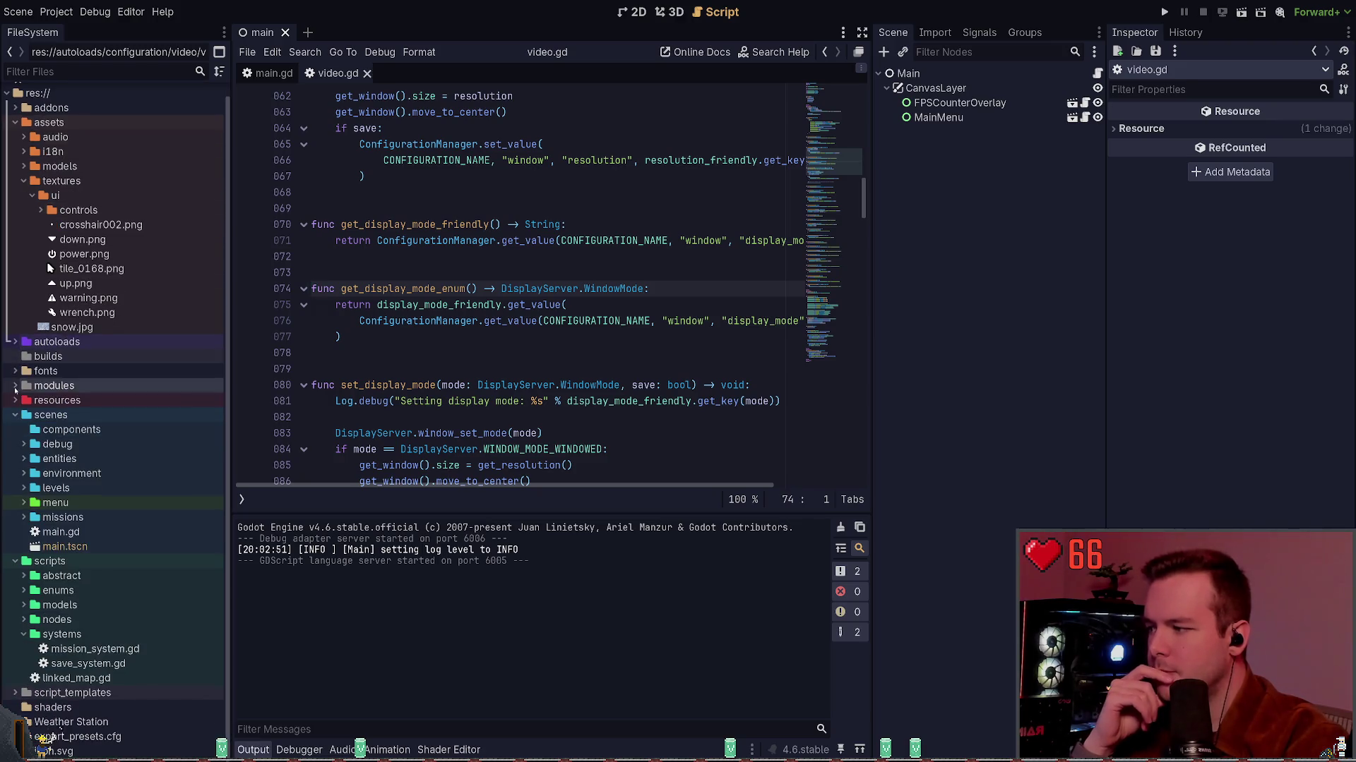
pyautogui.scroll(-2, 57, 619)
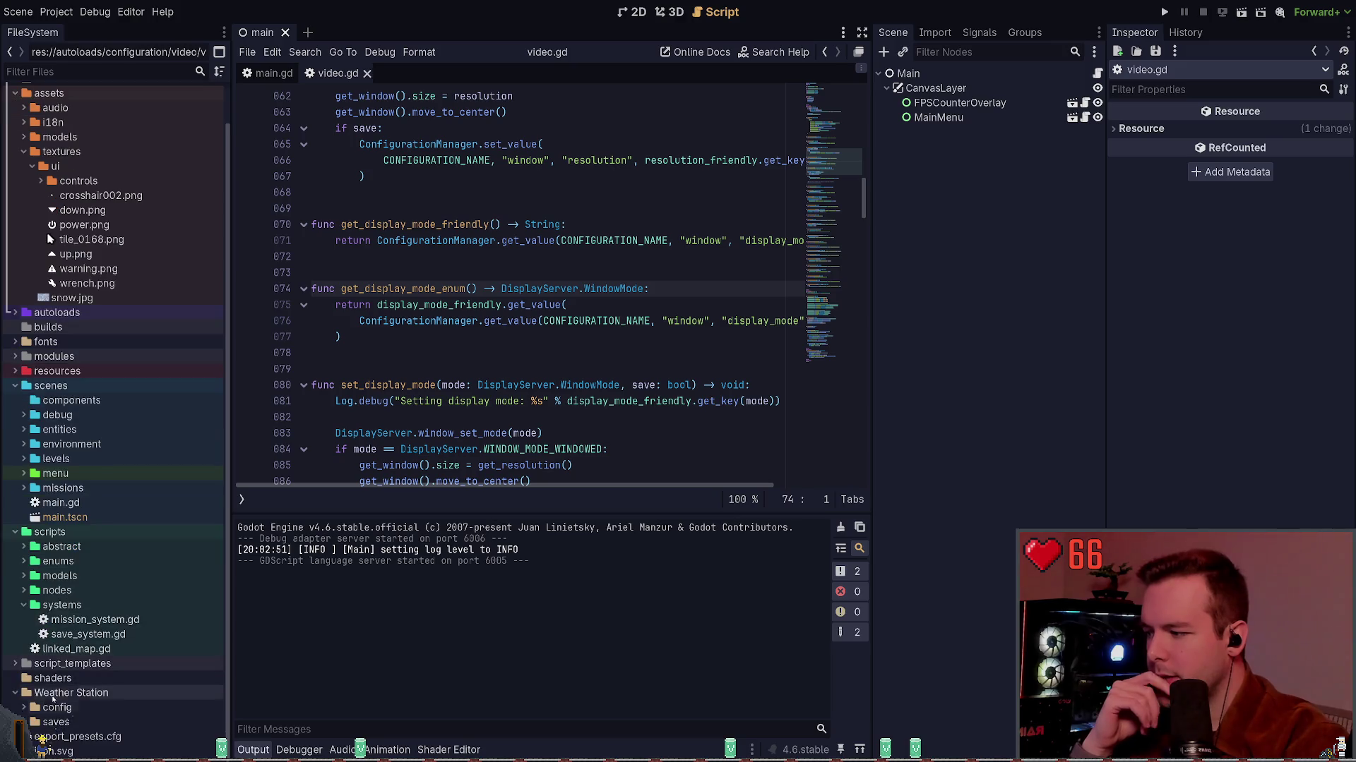
pyautogui.doubleClick(60, 707)
pyautogui.scroll(-4, 96, 713)
pyautogui.doubleClick(96, 709)
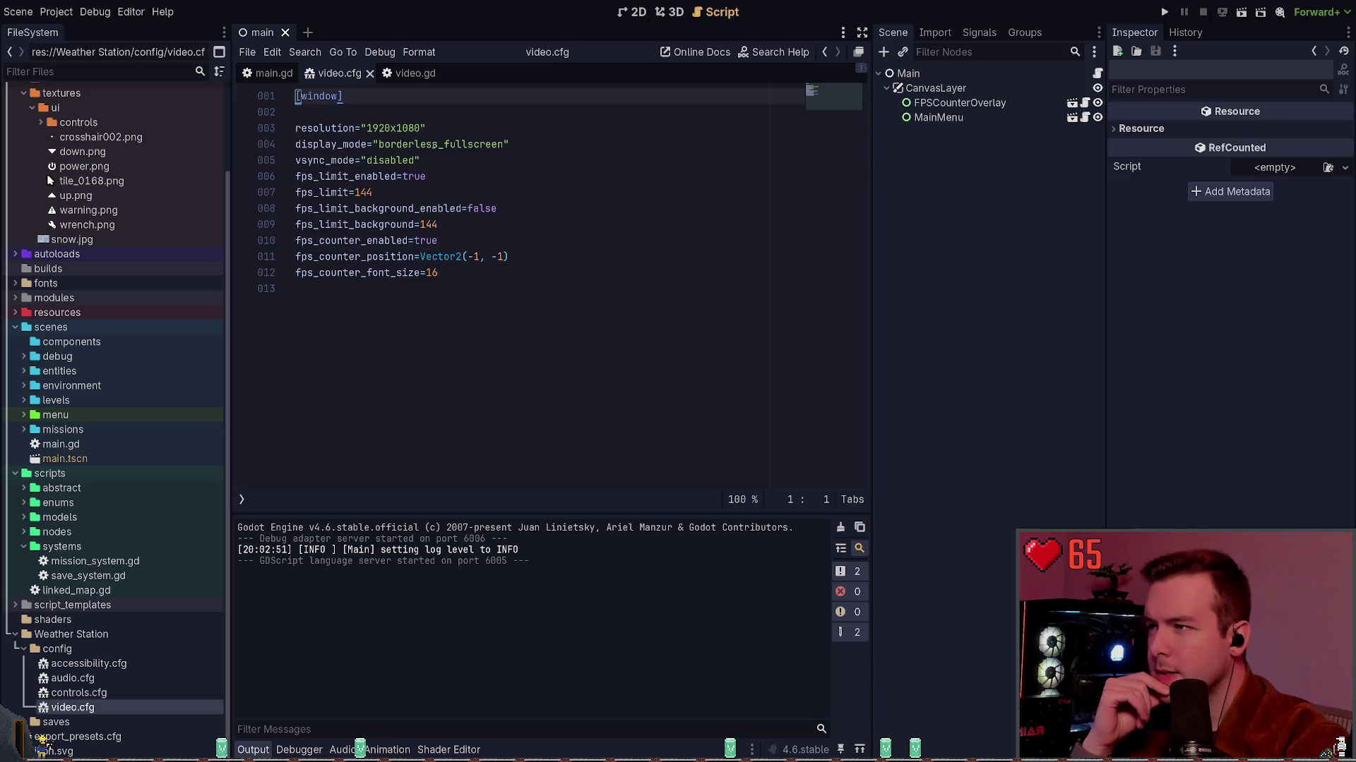
pyautogui.doubleClick(434, 144)
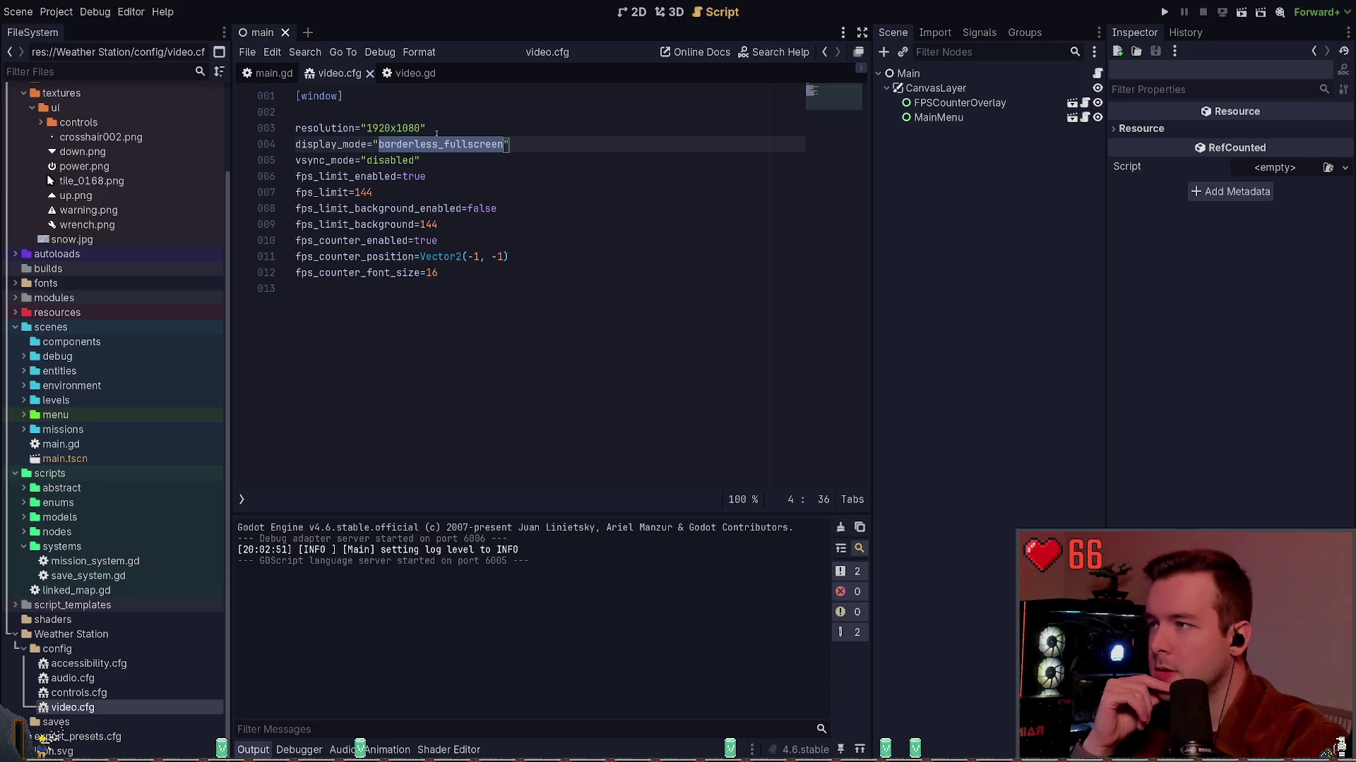
# Return to video.gd and jump to the _setup_linked_maps definition.
pyautogui.click(409, 72)
pyautogui.scroll(15, 487, 273)
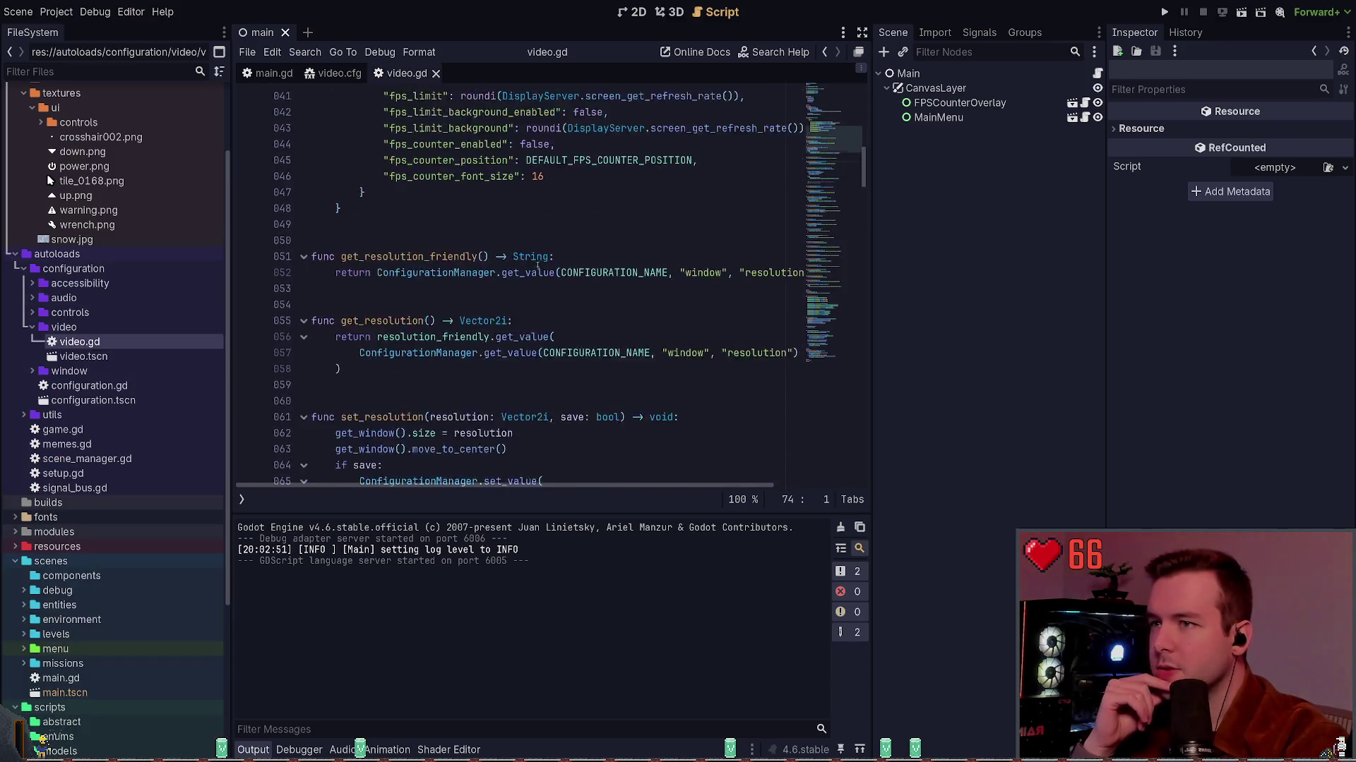
pyautogui.scroll(2, 487, 272)
pyautogui.scroll(-5, 480, 279)
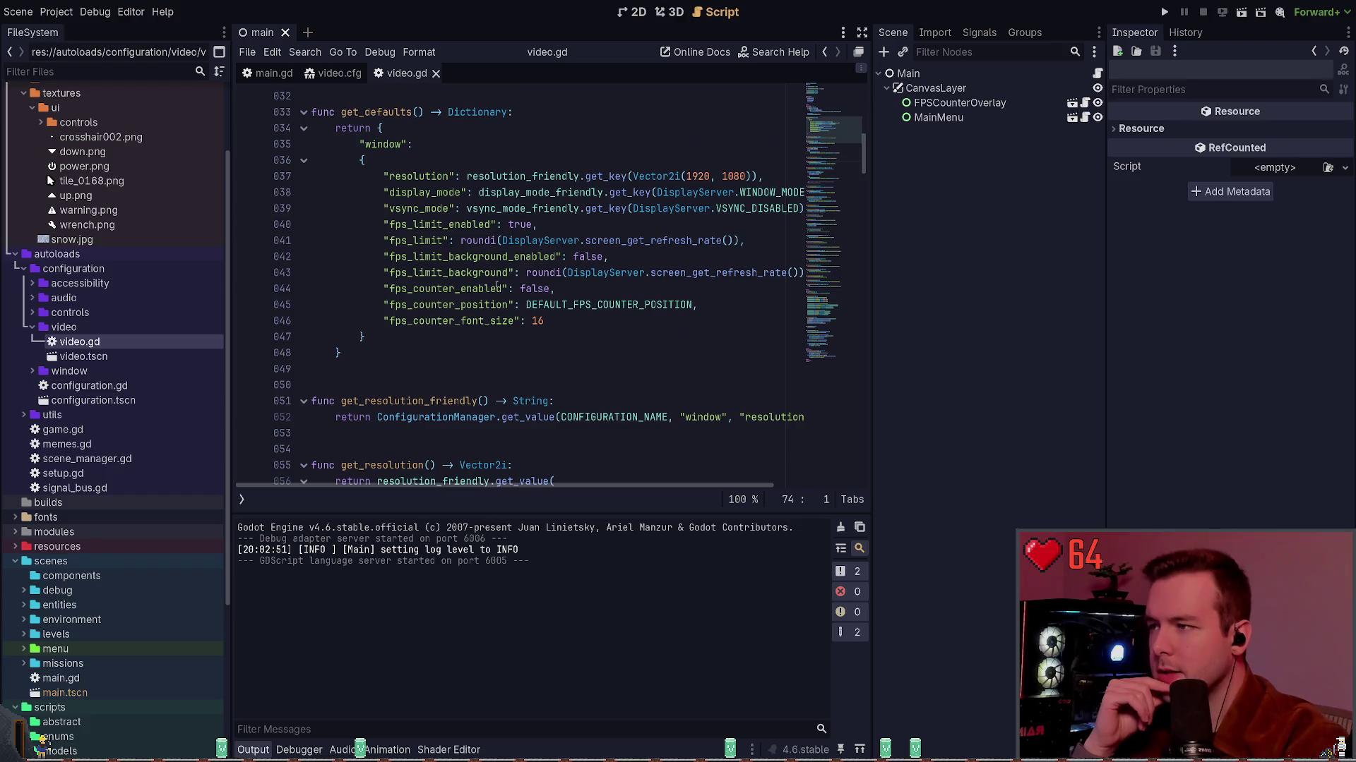
pyautogui.scroll(3, 476, 284)
pyautogui.scroll(7, 475, 283)
pyautogui.scroll(-17, 473, 278)
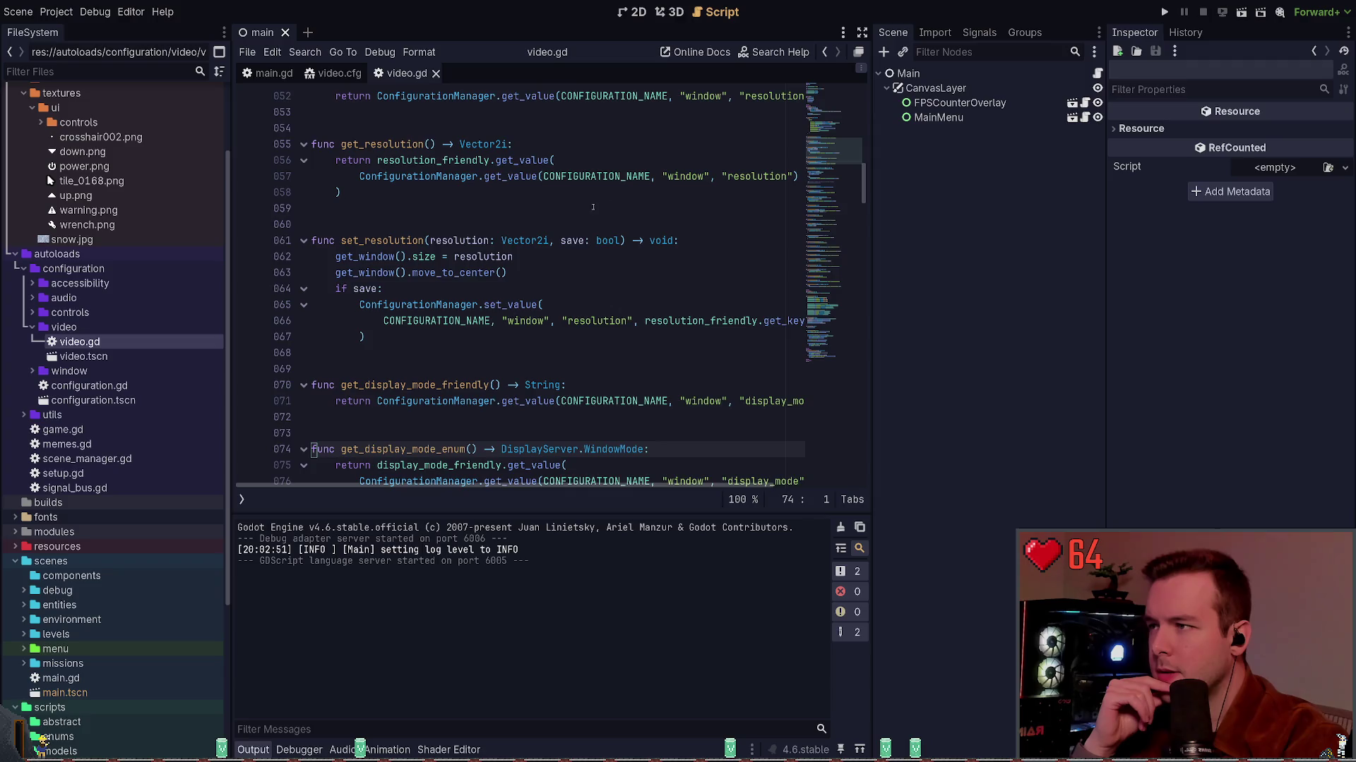
pyautogui.scroll(12, 589, 219)
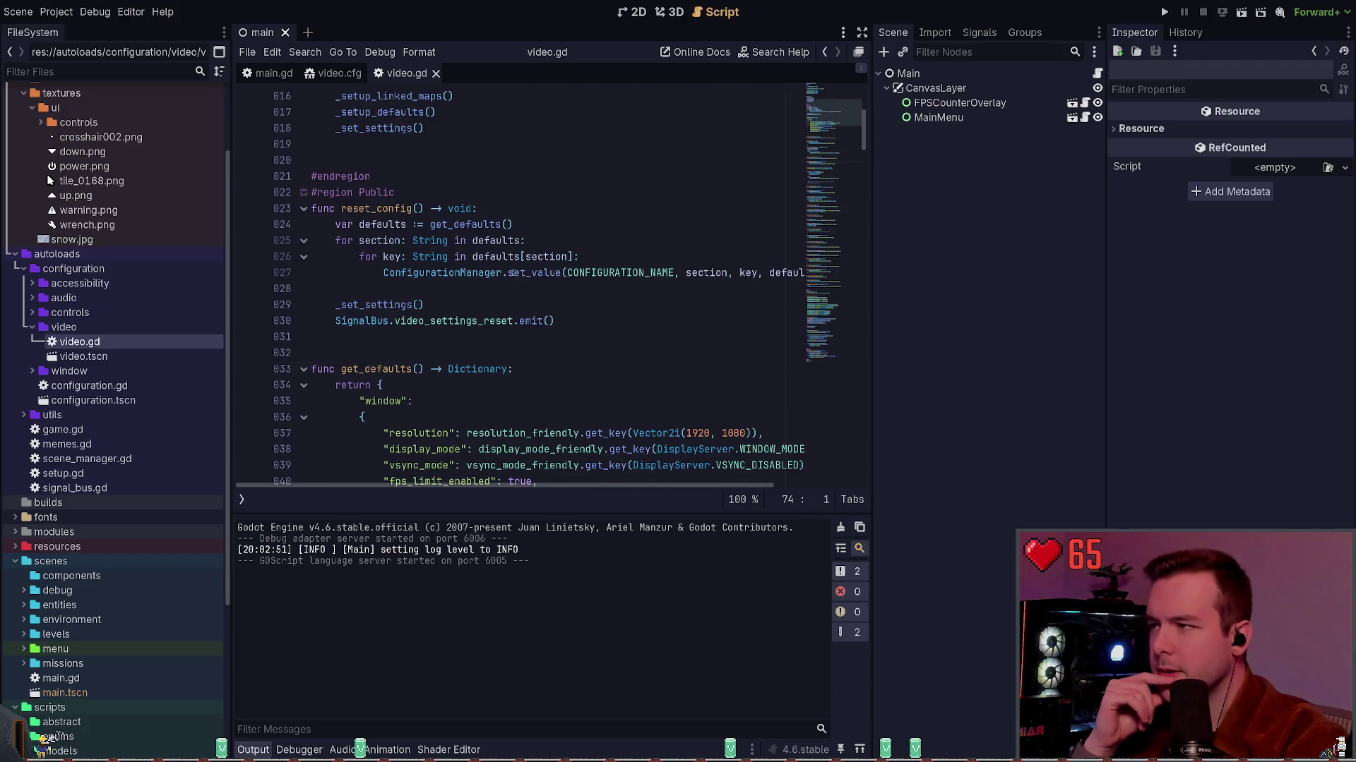
pyautogui.scroll(5, 513, 273)
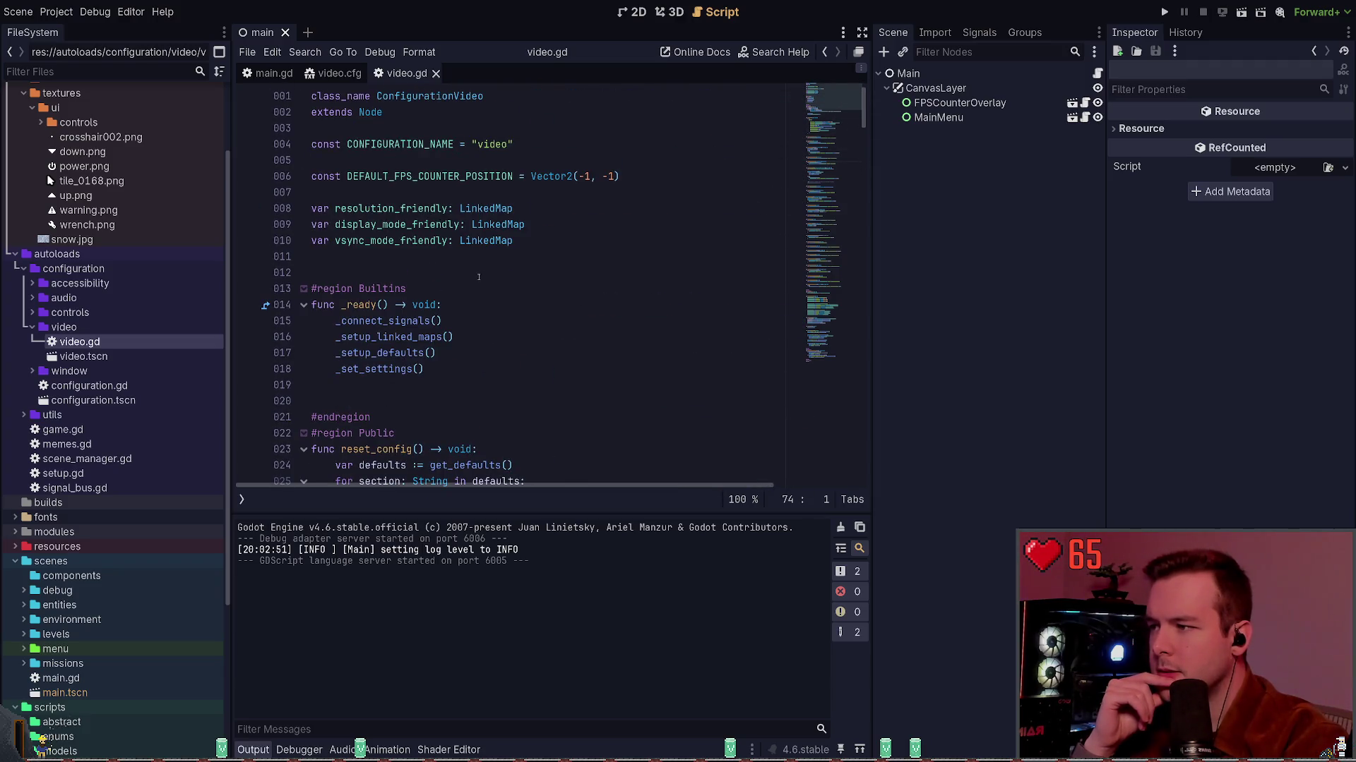
pyautogui.keyDown('ctrl'); pyautogui.click(395, 338); pyautogui.keyUp('ctrl')
pyautogui.scroll(-3, 248, 328)
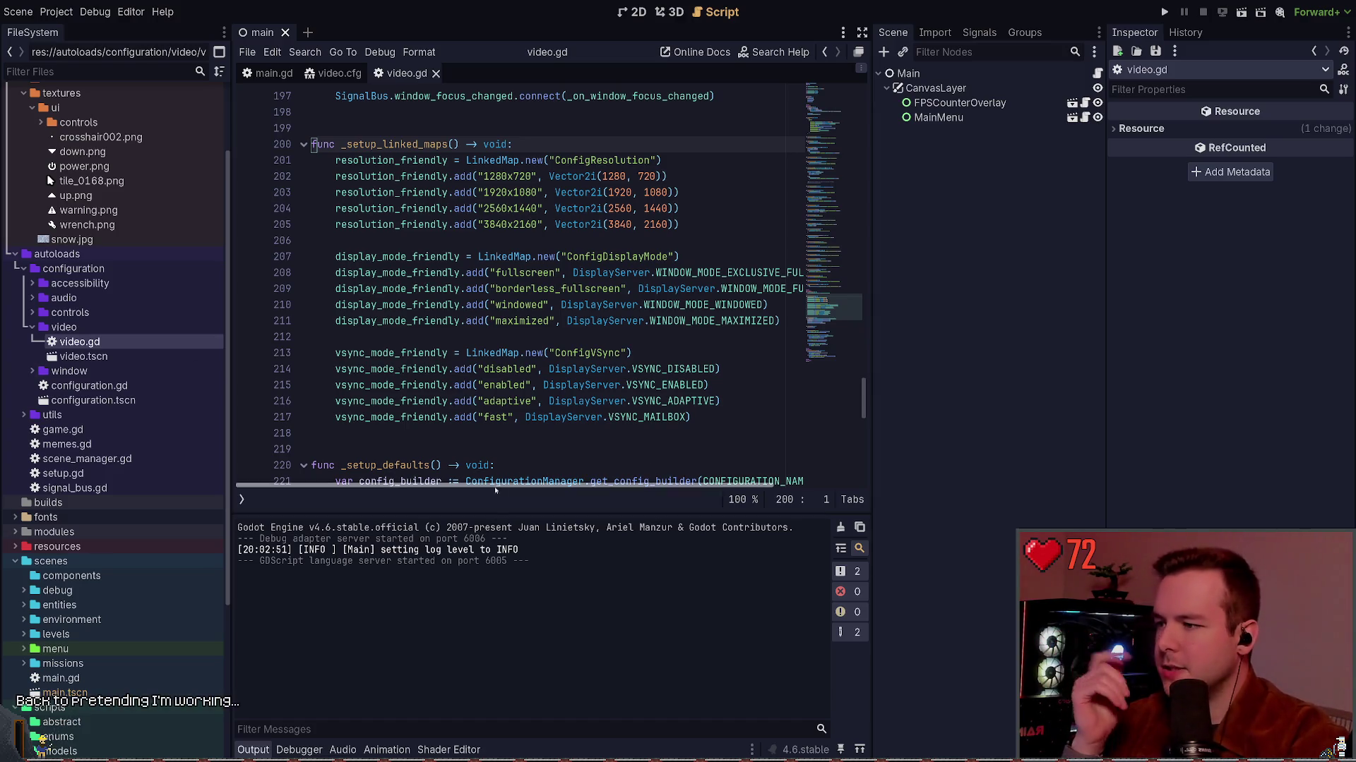
pyautogui.hscroll(3, 426, 454)
pyautogui.hscroll(-3, 426, 454)
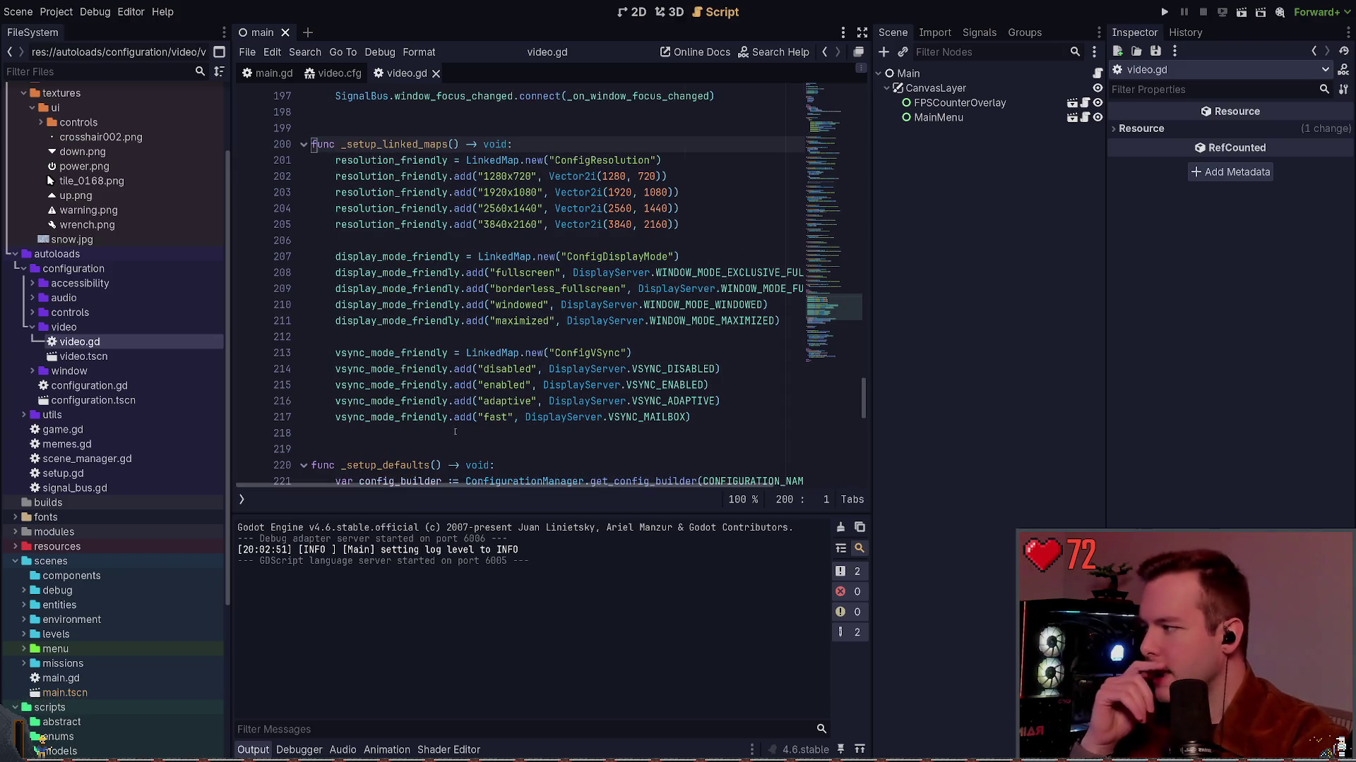
pyautogui.hscroll(2, 455, 431)
pyautogui.hscroll(-2, 426, 466)
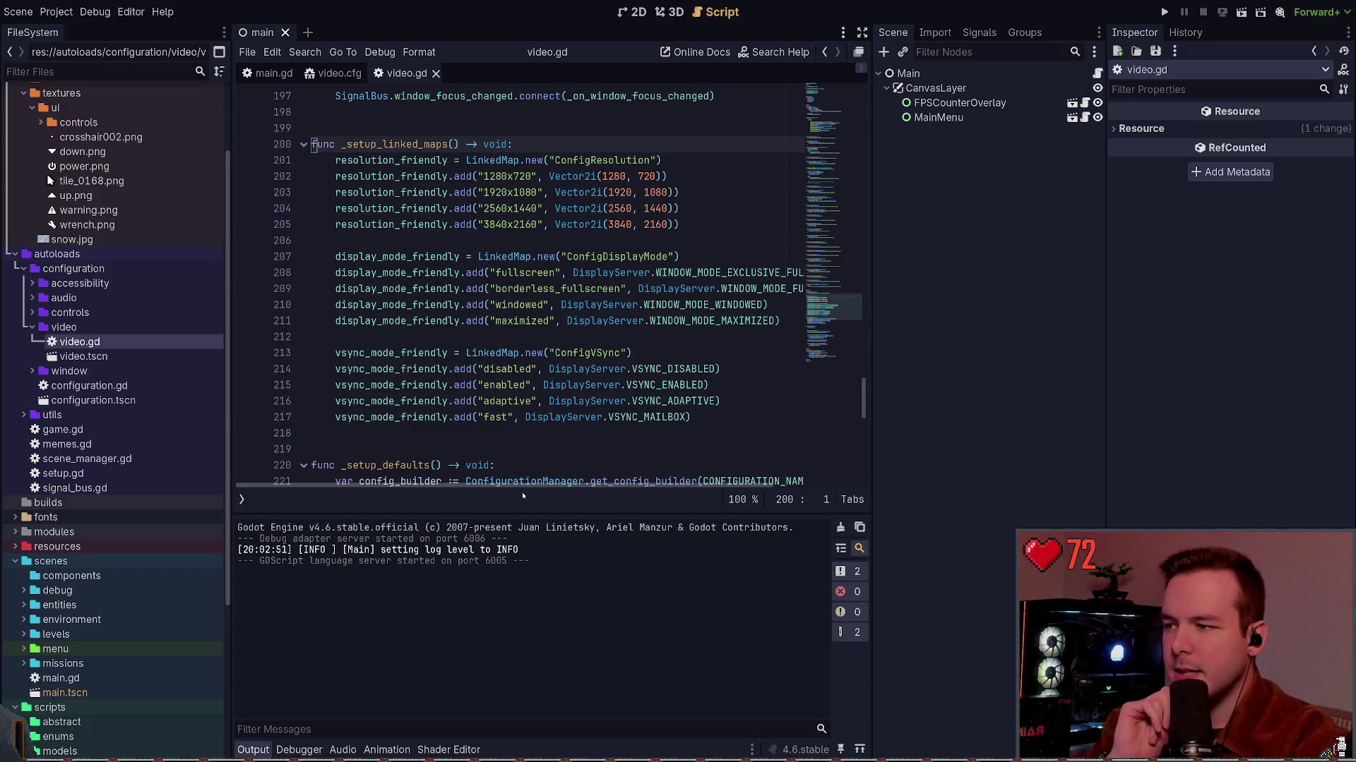
pyautogui.moveTo(524, 486)
pyautogui.mouseDown()
pyautogui.moveTo(581, 487)
pyautogui.moveTo(571, 484)
pyautogui.mouseUp()
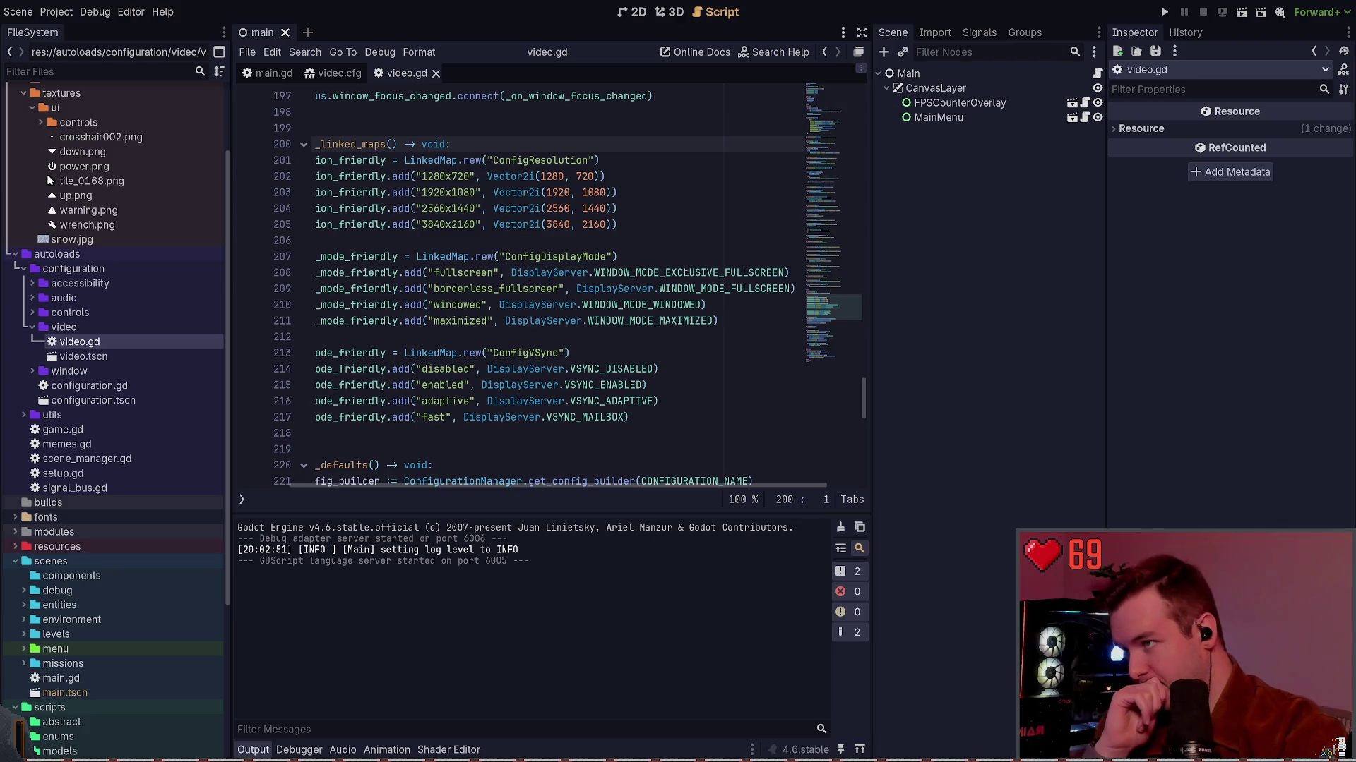
pyautogui.hscroll(-3, 456, 489)
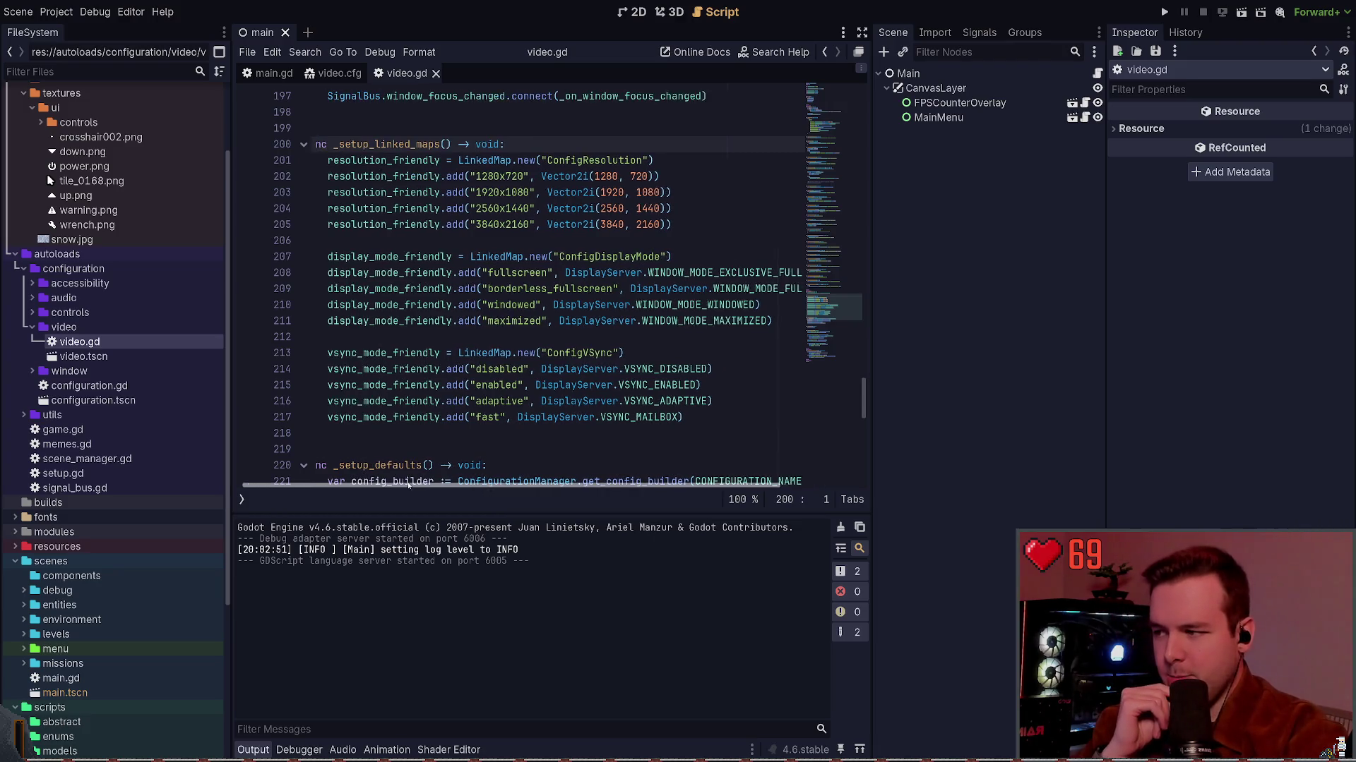
pyautogui.hscroll(2, 485, 490)
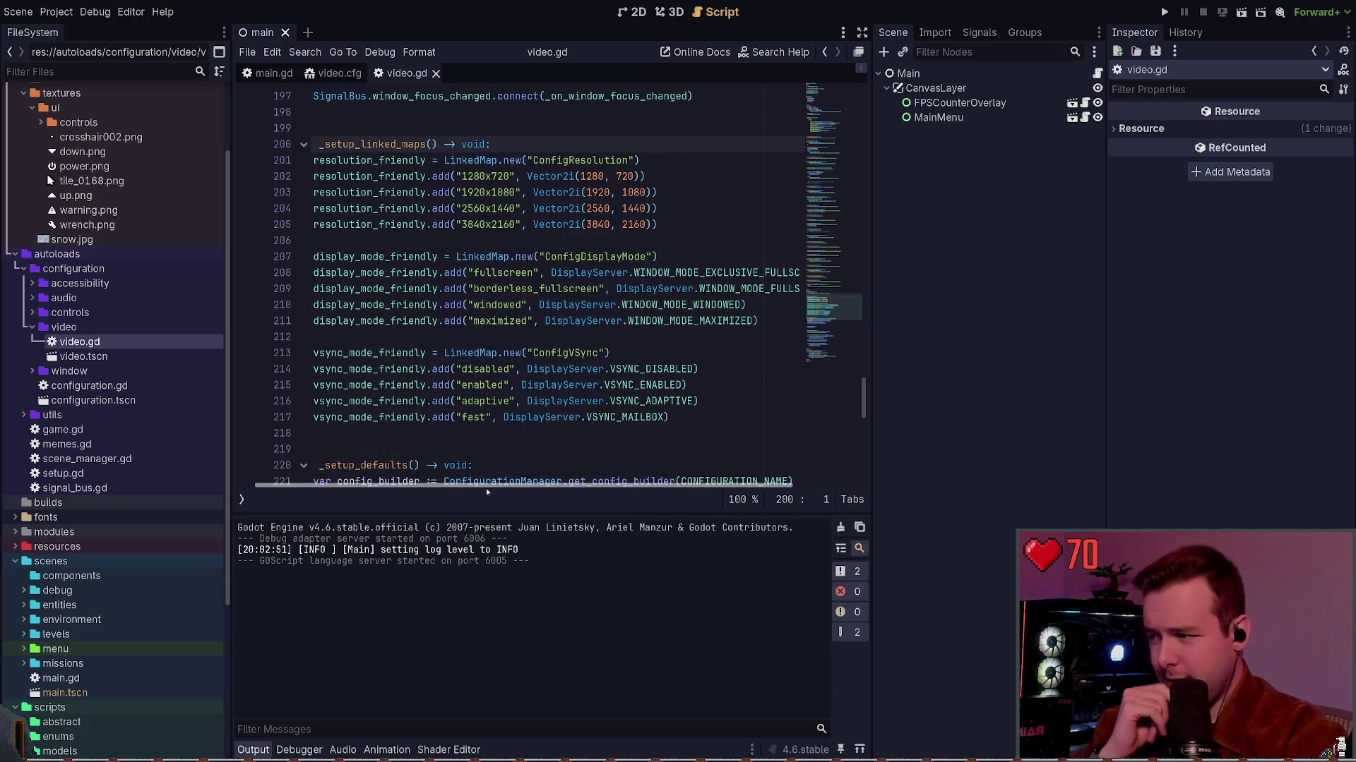
pyautogui.moveTo(486, 489); pyautogui.dragTo(523, 493)
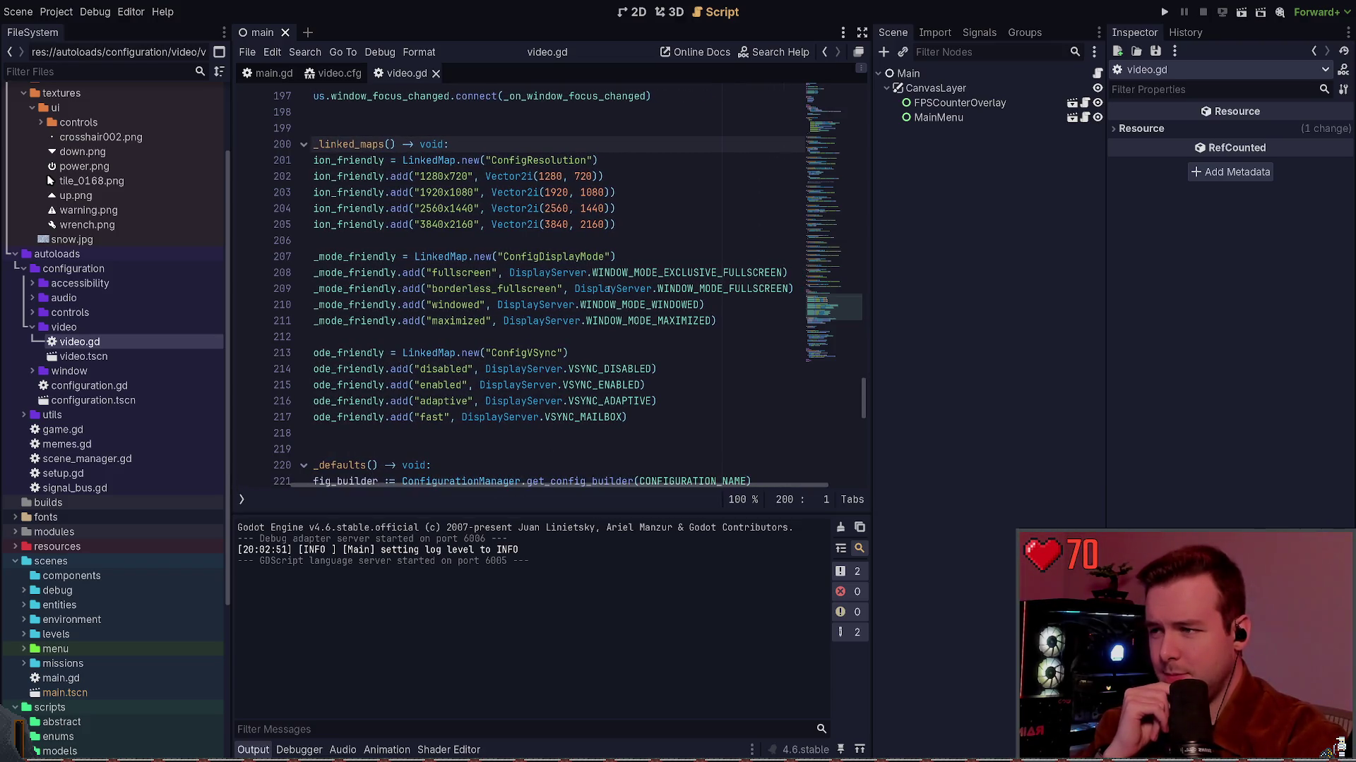
pyautogui.moveTo(574, 289); pyautogui.dragTo(790, 289)
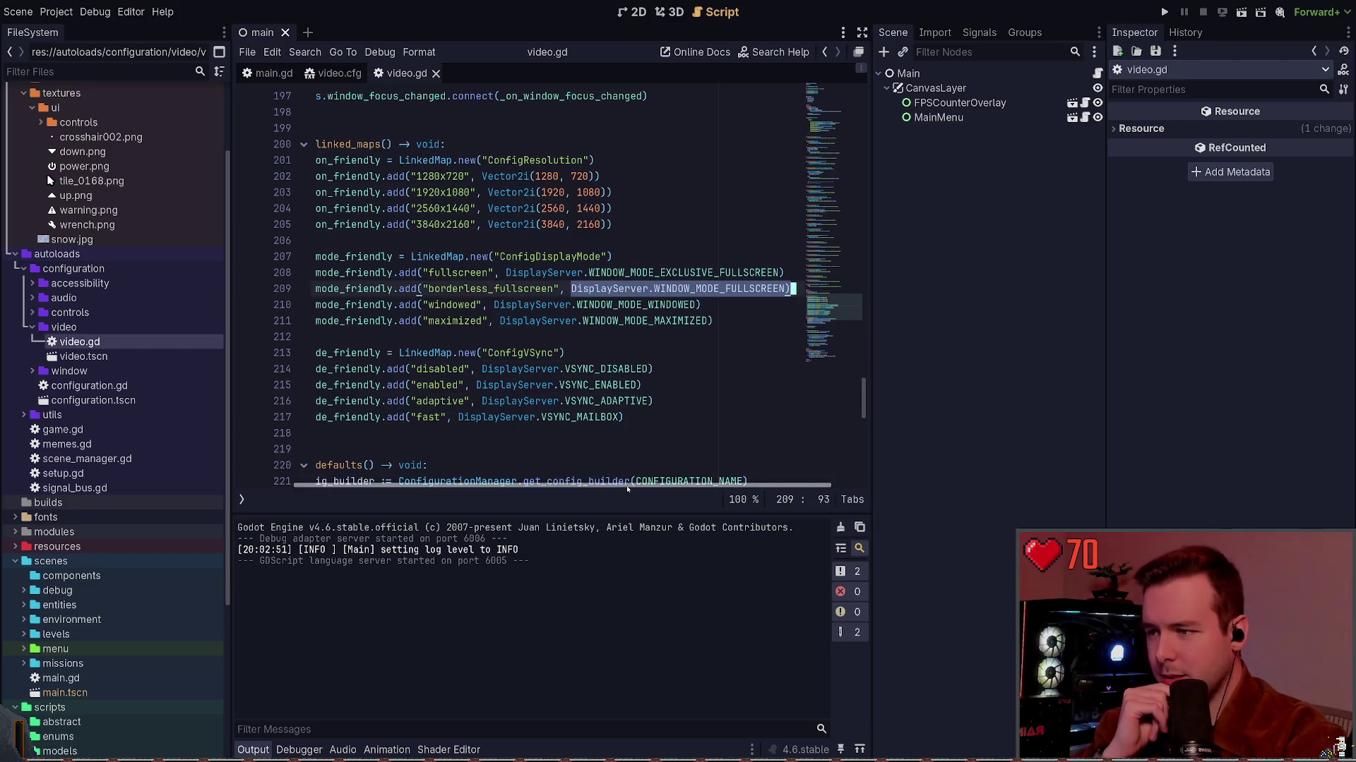
pyautogui.hscroll(-3, 473, 332)
pyautogui.click(473, 333)
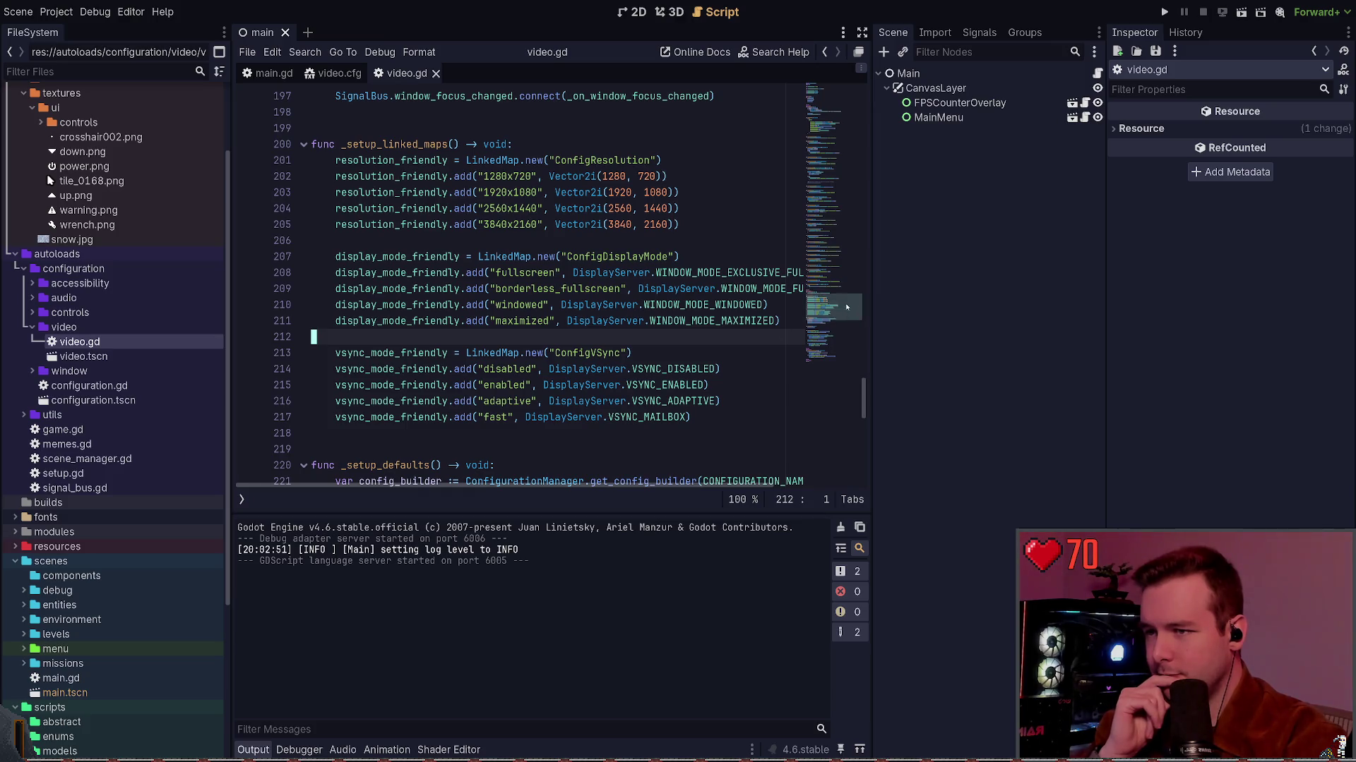
pyautogui.scroll(15, 840, 283)
pyautogui.moveTo(851, 257)
pyautogui.mouseDown()
pyautogui.moveTo(848, 143)
pyautogui.moveTo(846, 230)
pyautogui.moveTo(853, 176)
pyautogui.mouseUp()
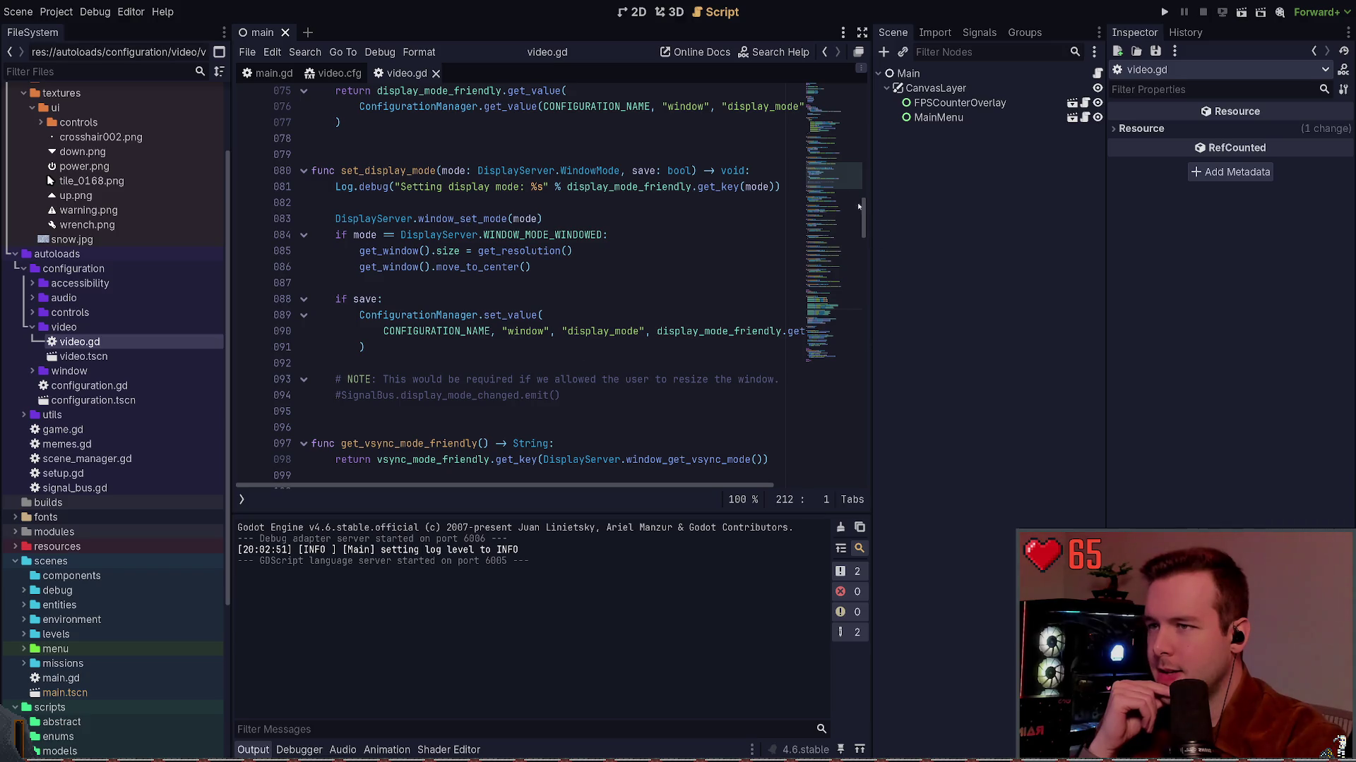
pyautogui.scroll(12, 859, 206)
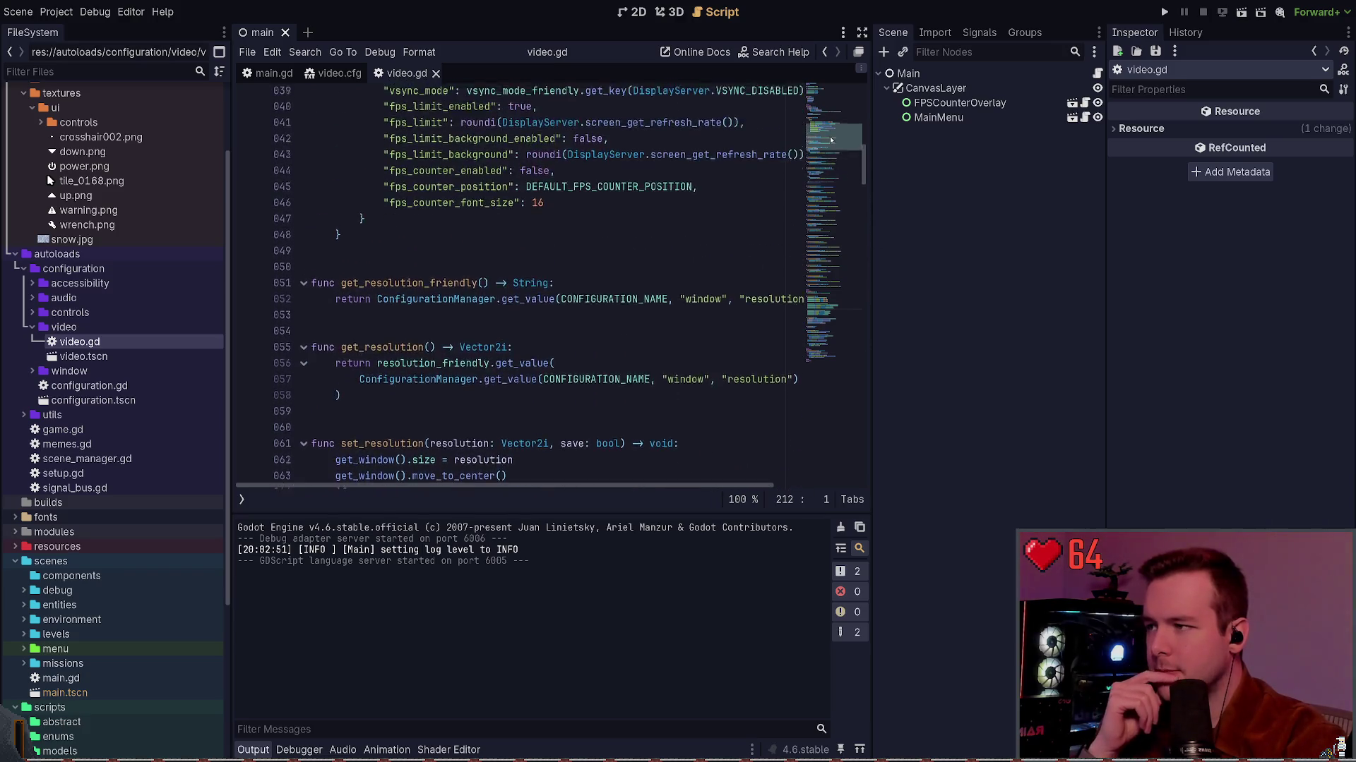
pyautogui.moveTo(831, 140)
pyautogui.mouseDown()
pyautogui.moveTo(819, 296)
pyautogui.moveTo(830, 338)
pyautogui.mouseUp()
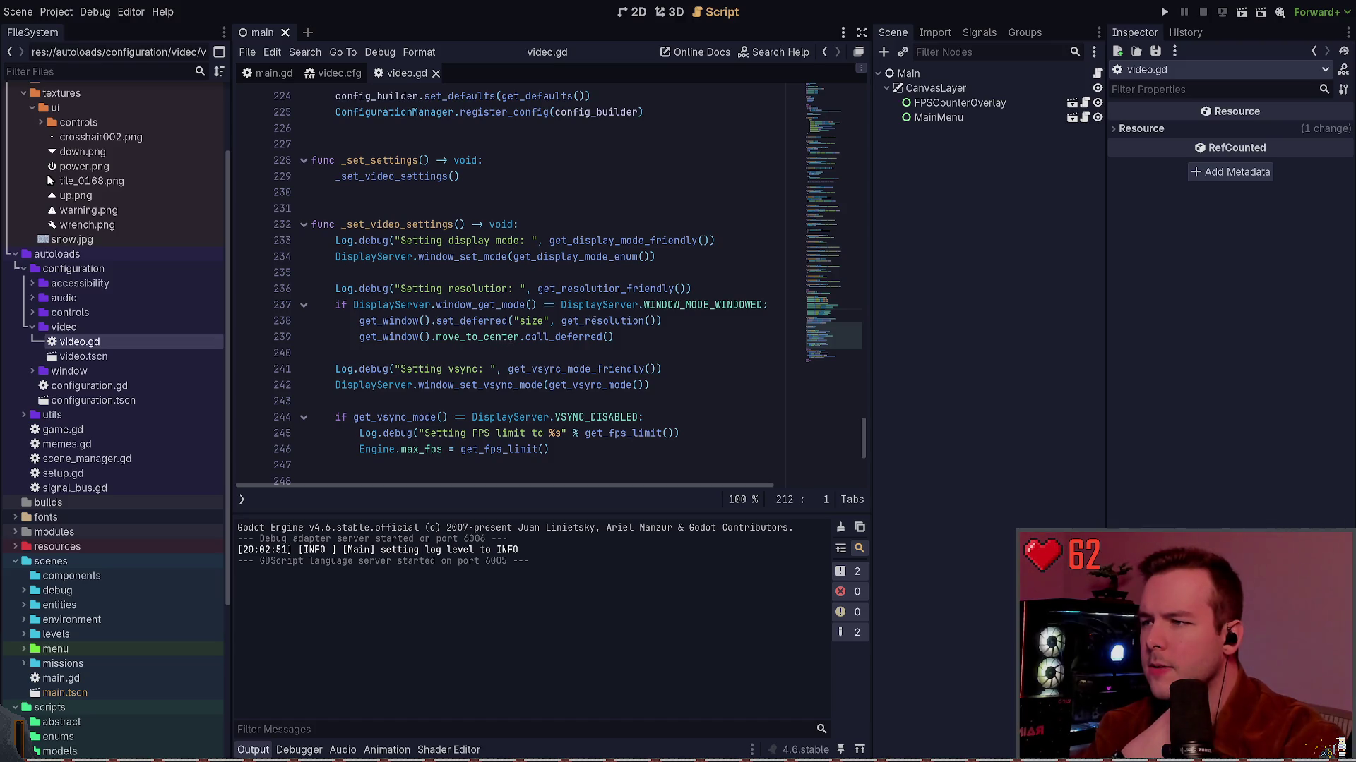
pyautogui.click(727, 240)
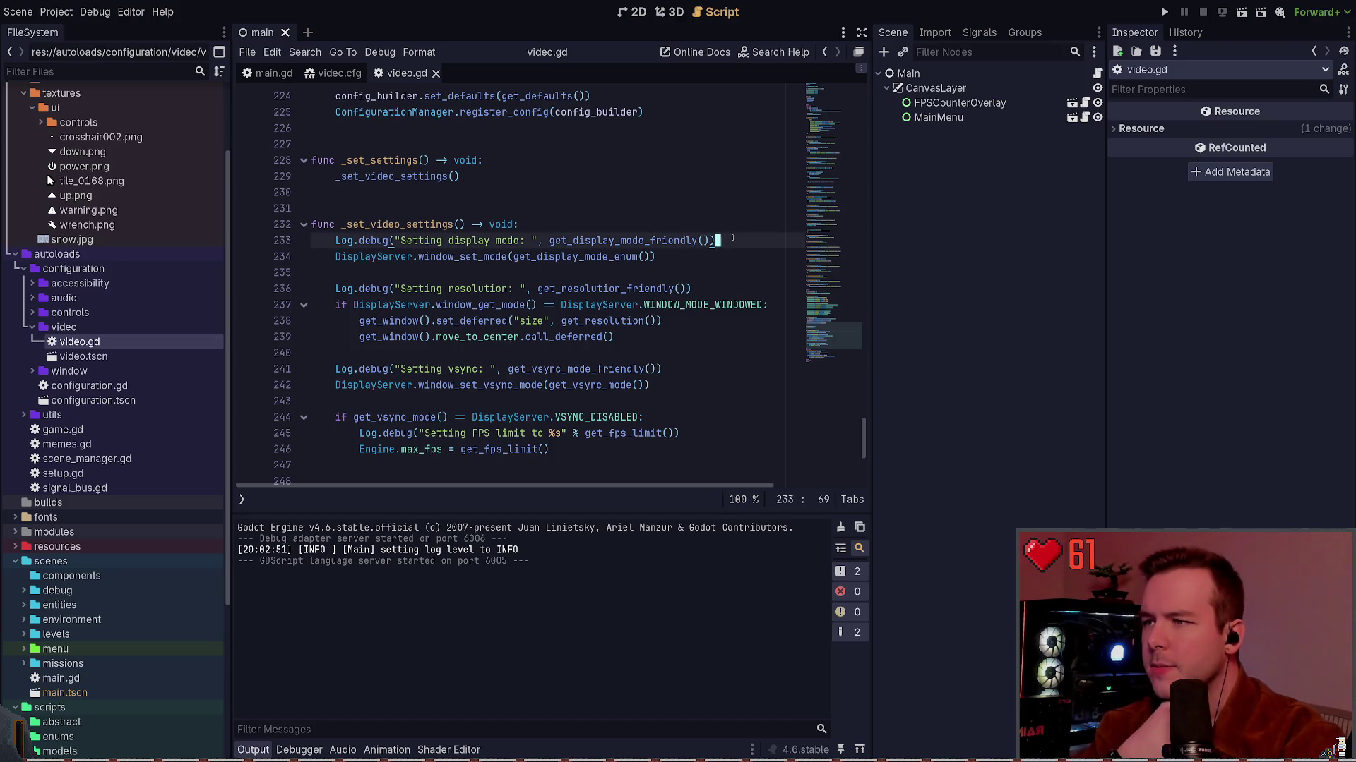
# Add set_display_mode.call_deferred(get_display_mode_enum()) on a new line 234.
pyautogui.press('Return')
pyautogui.press('Return')
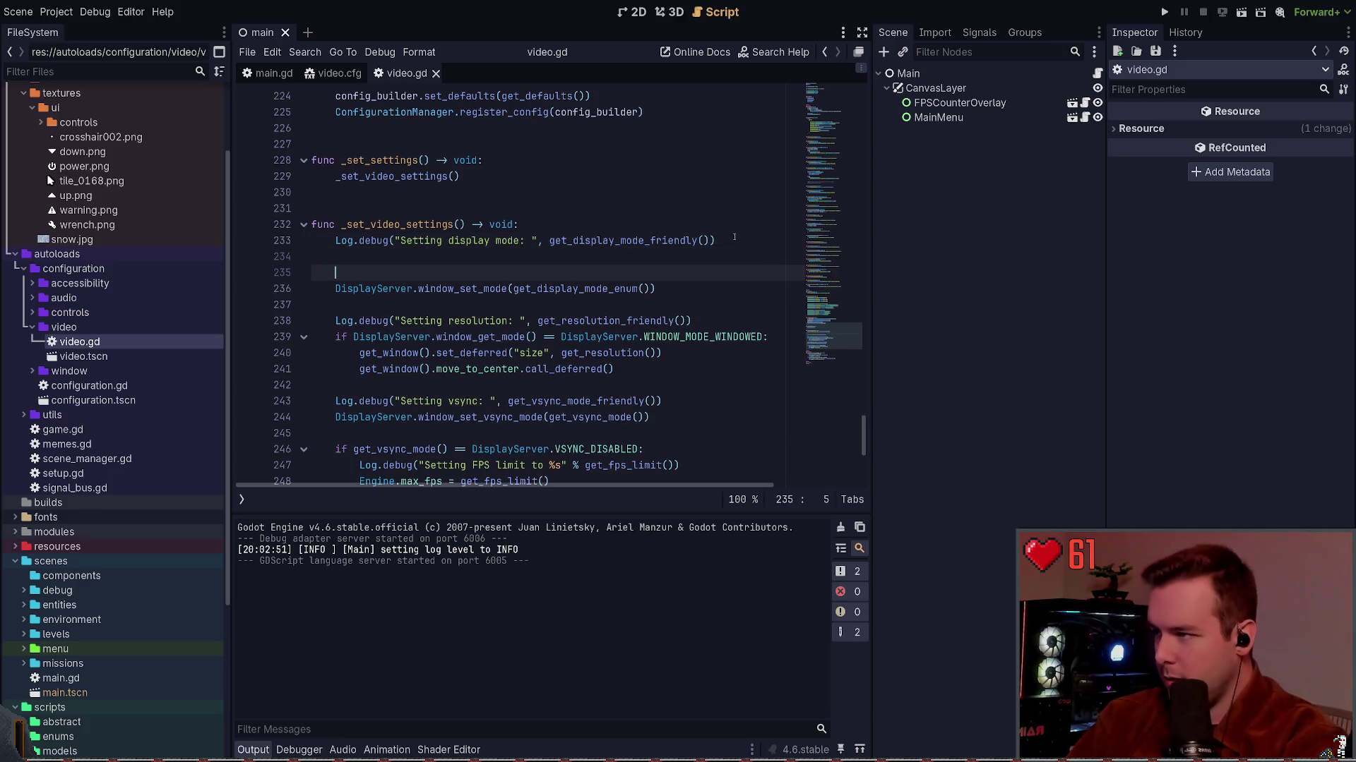
pyautogui.press('Up')
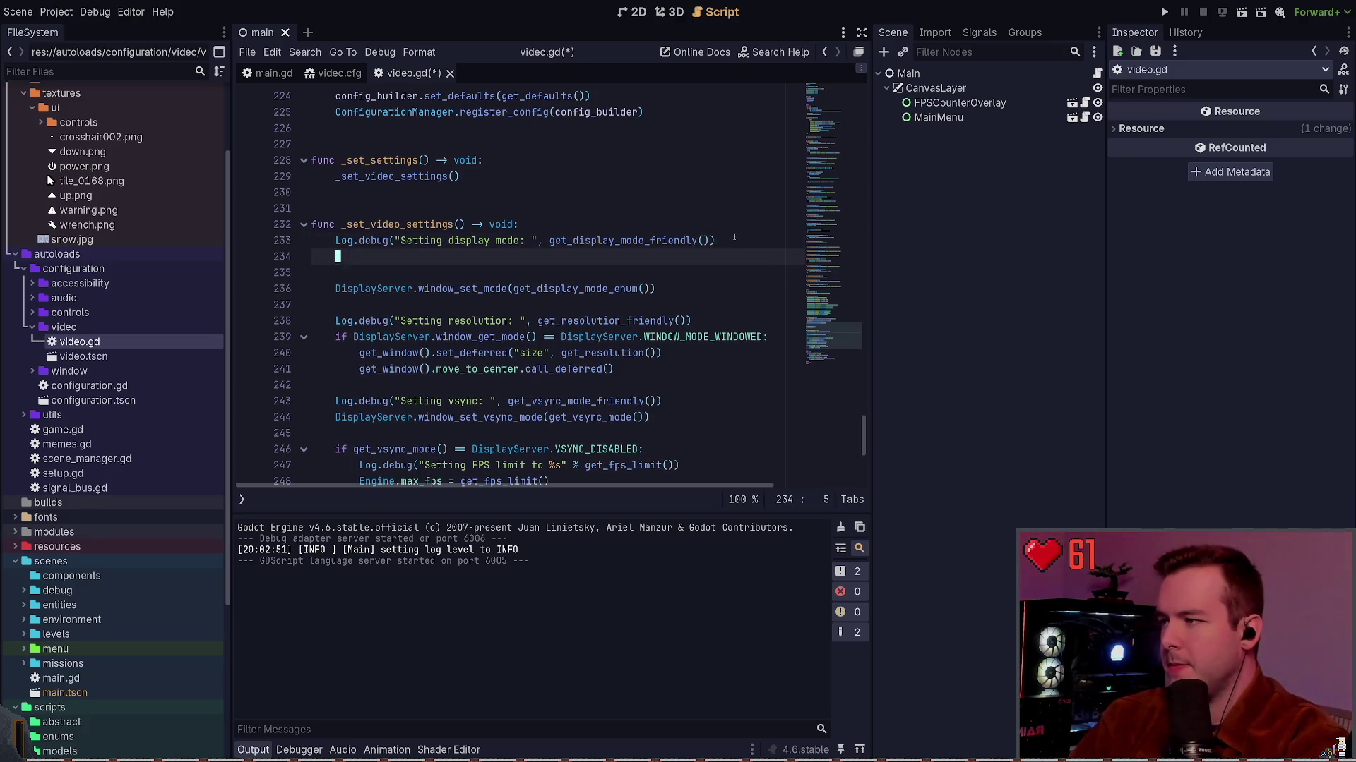
pyautogui.write('set_di')
pyautogui.press('Return')
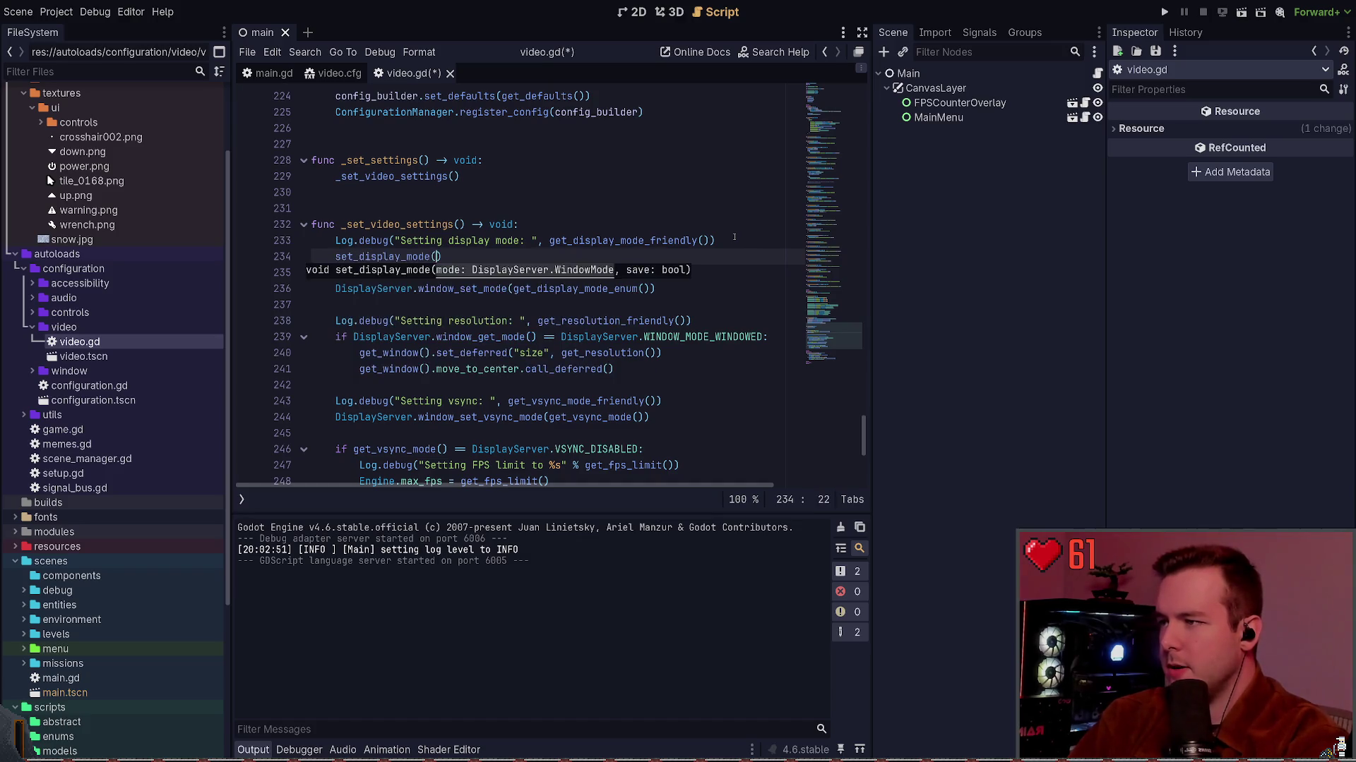
pyautogui.write('.call')
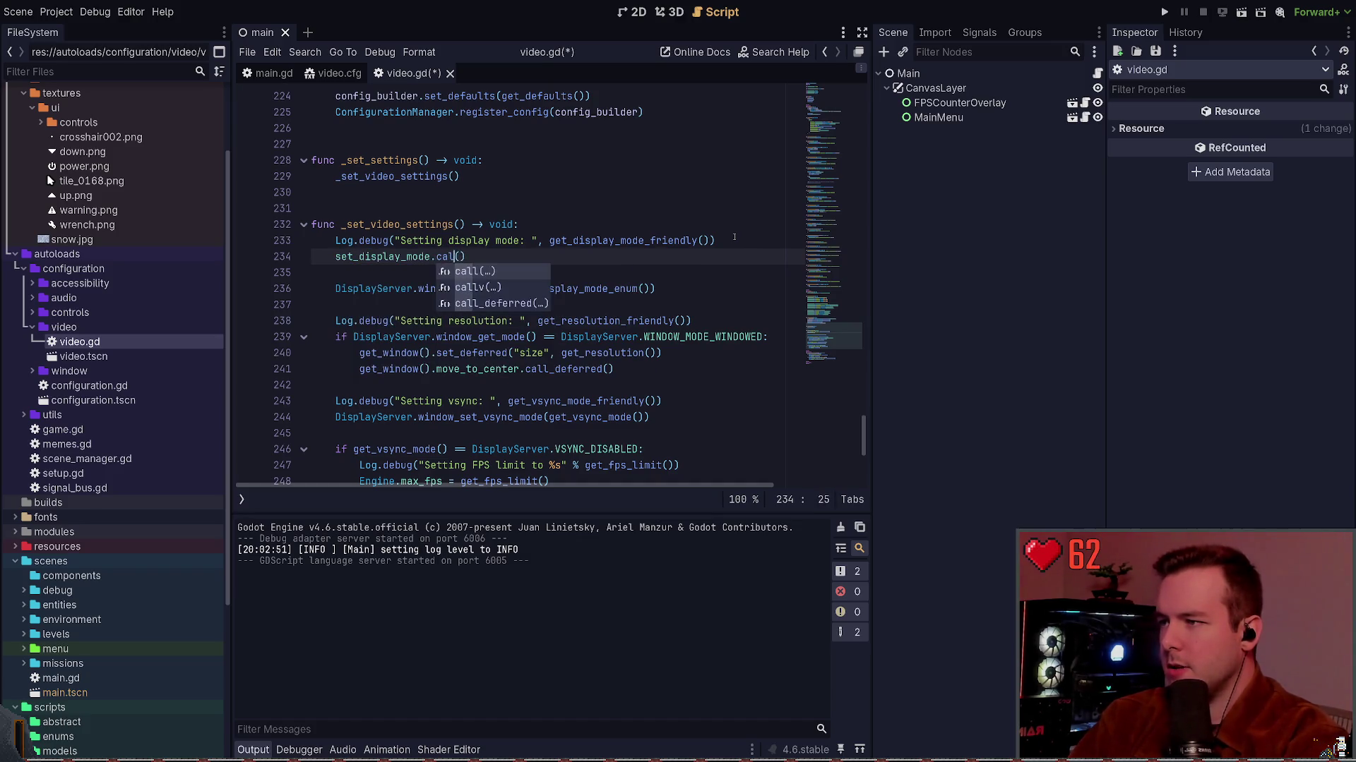
pyautogui.write('_deferred')
pyautogui.press('Return')
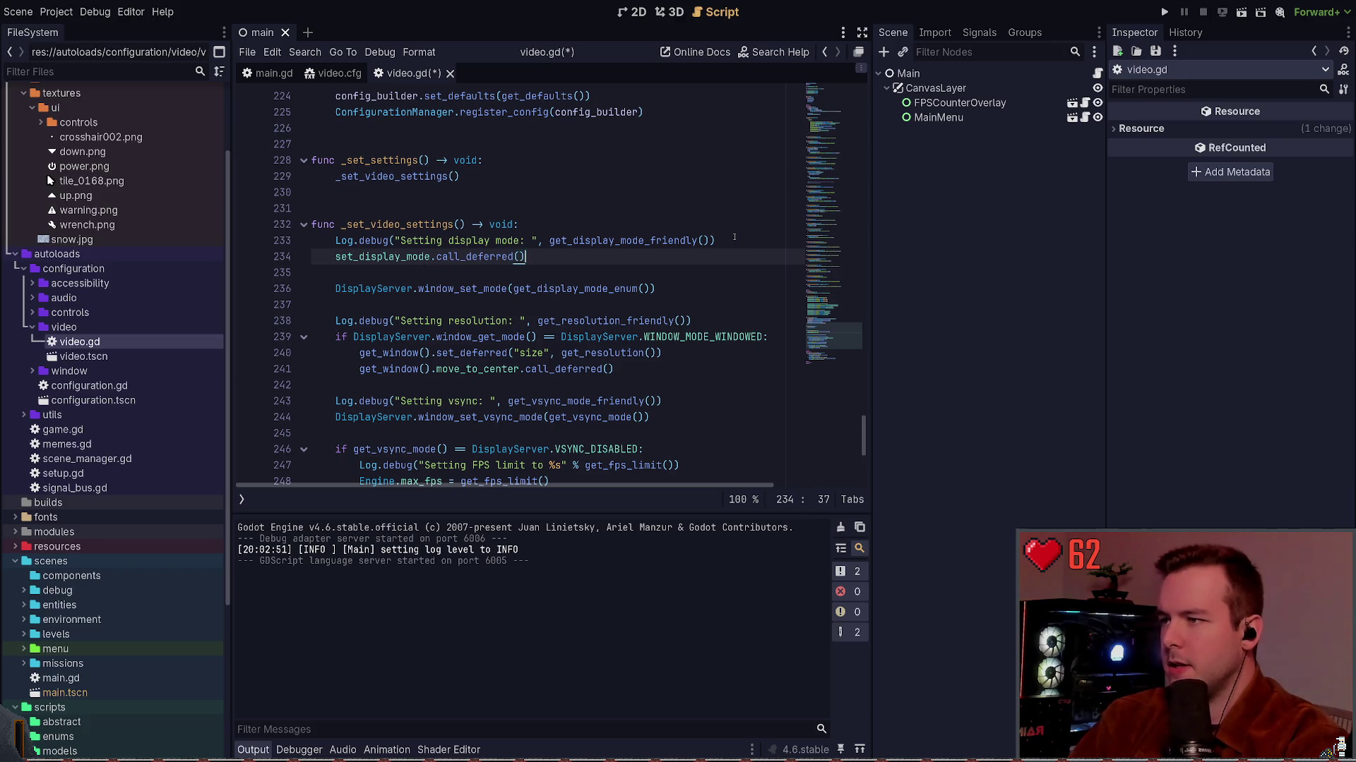
pyautogui.press('Left')
pyautogui.write('get_di')
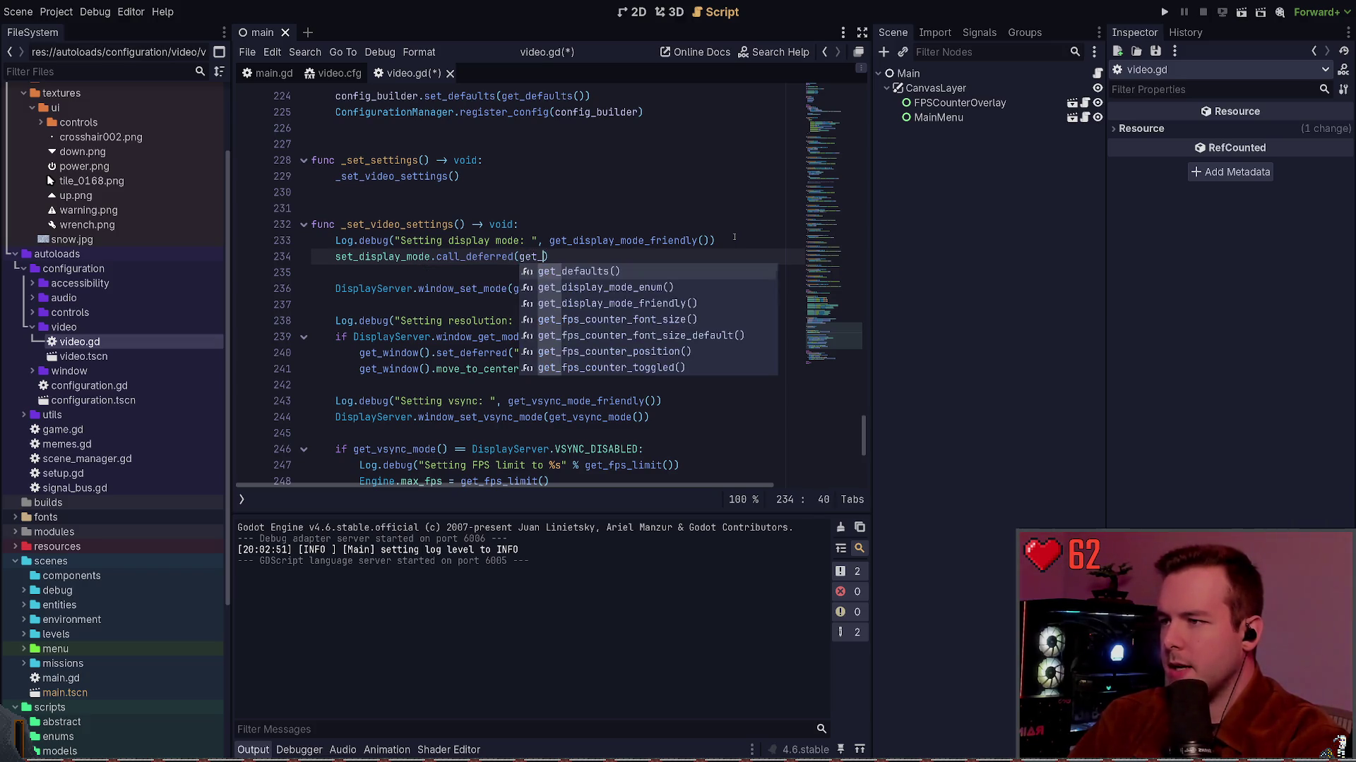
pyautogui.press('Return')
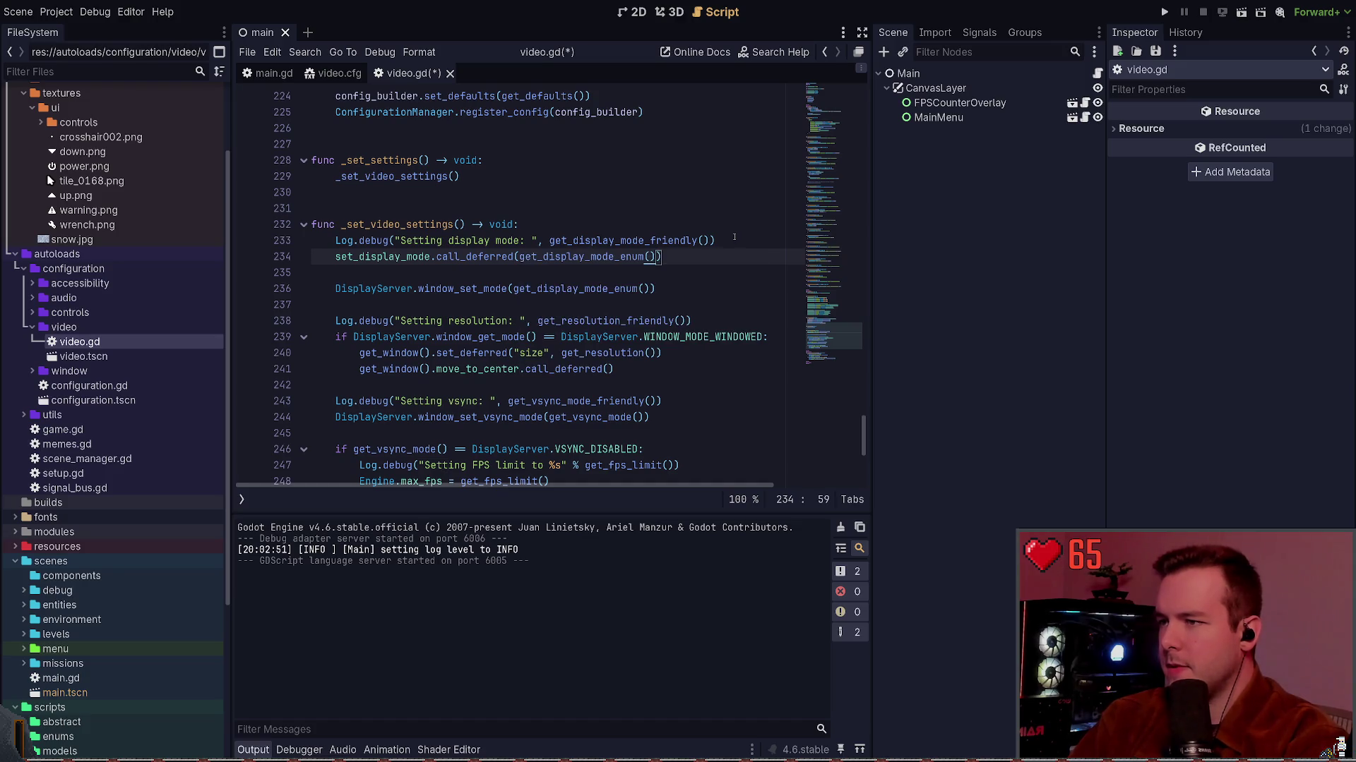
# Delete the redundant DisplayServer.window_set_mode line.
pyautogui.press('Down')
pyautogui.press('Down')
pyautogui.hotkey('alt', 'Up')
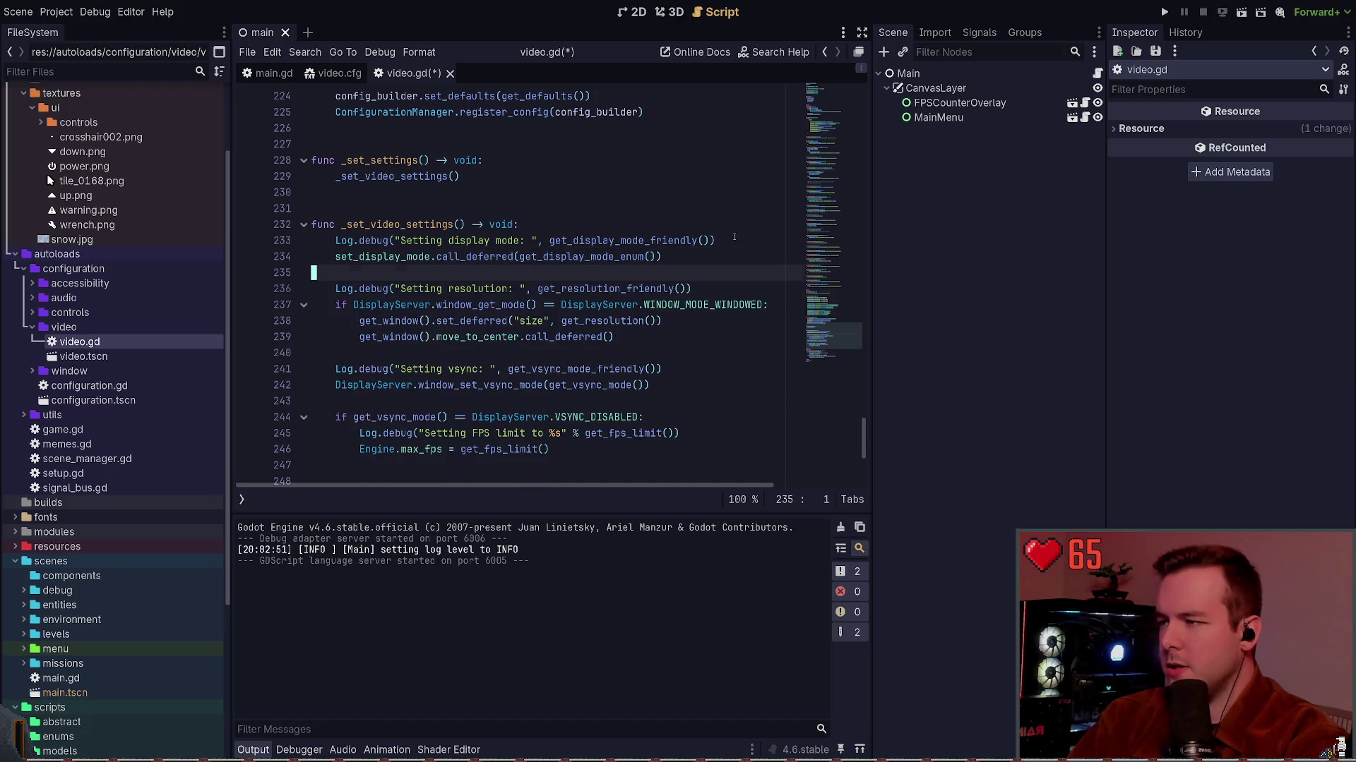
pyautogui.hotkey('alt', 'Down')
pyautogui.press('Up')
pyautogui.hotkey('ctrl', 'shift', 'k')
pyautogui.hotkey('ctrl', 'shift', 'k')
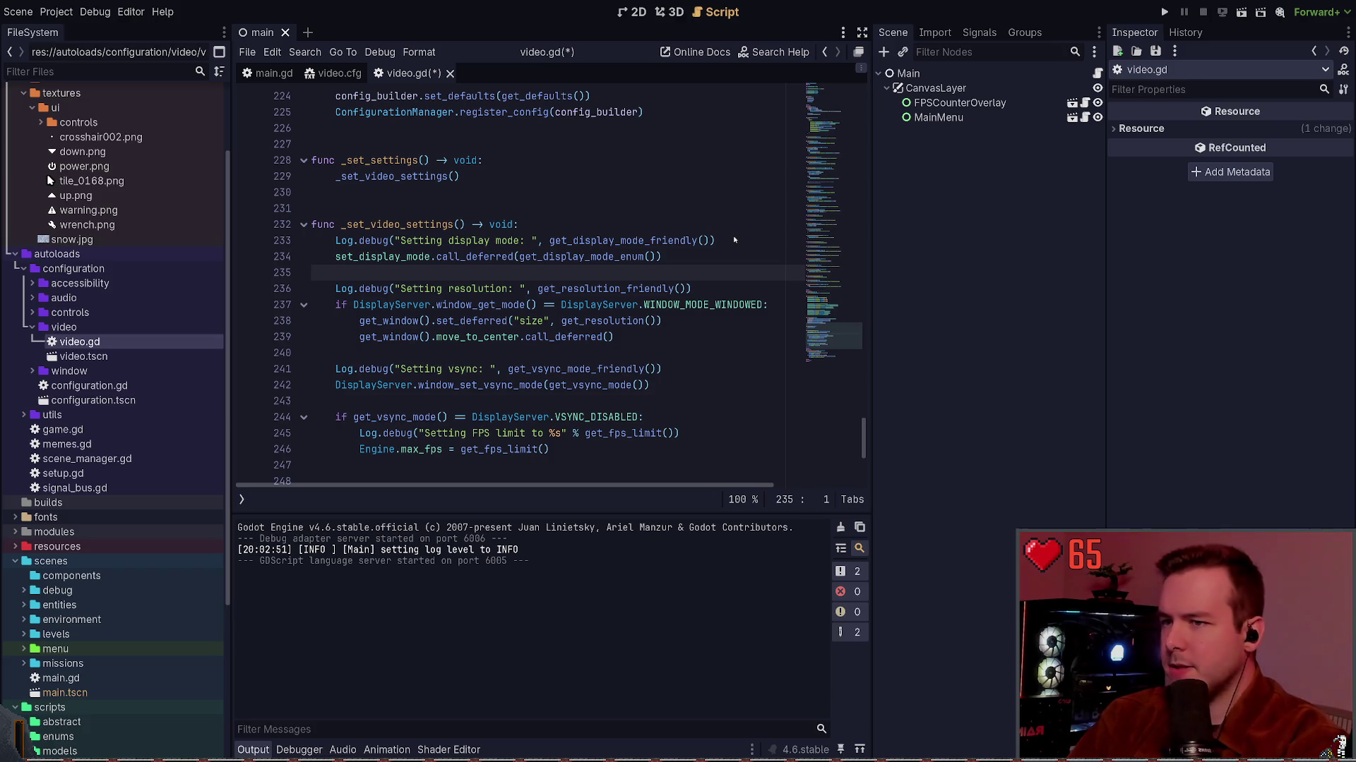
# Run git status in the drop-down terminal and enter git branch --list.
pyautogui.press('super+grave')
pyautogui.write('git stat')
pyautogui.write('us')
pyautogui.press('Return')
pyautogui.write('git branch li')
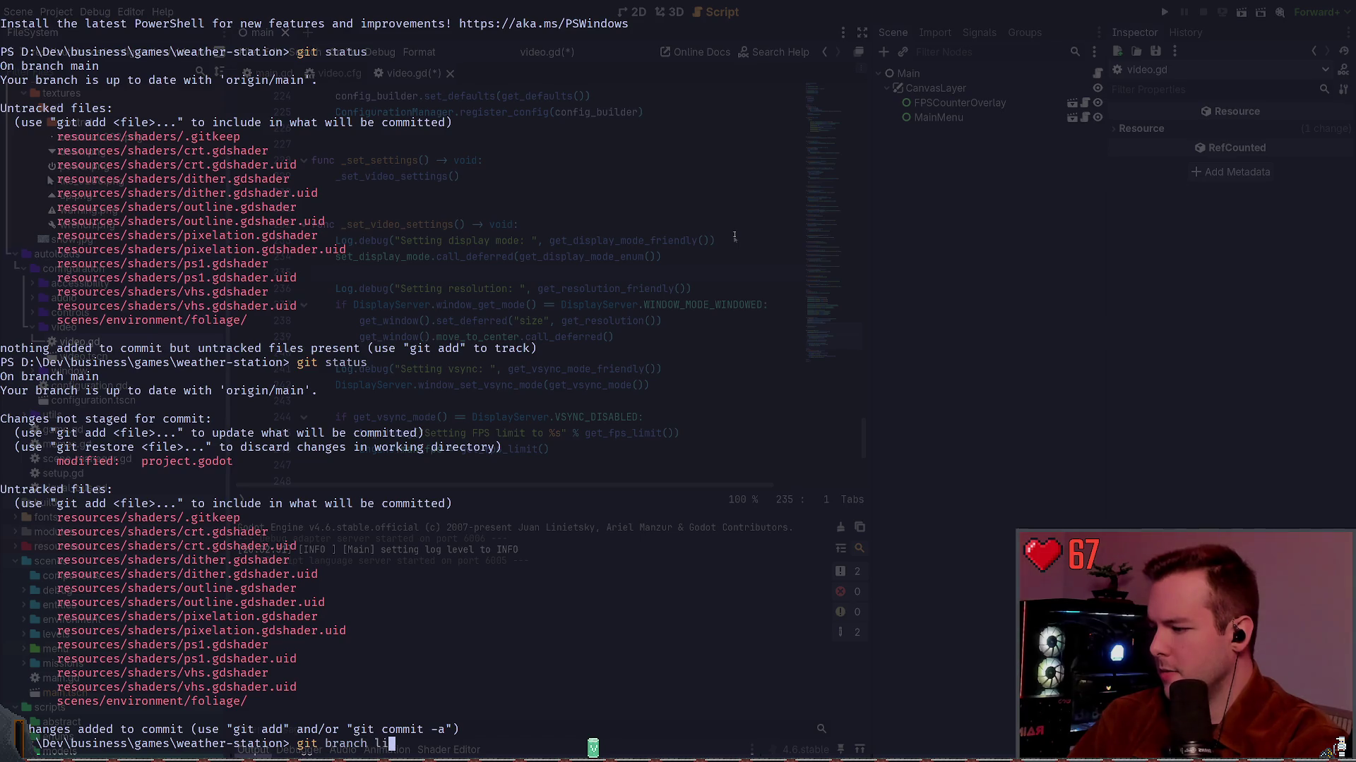
pyautogui.press('BackSpace')
pyautogui.press('BackSpace')
pyautogui.write('--list')
# Run git branch --list and git diff .\project.godot, then hide the terminal.
pyautogui.press('Return')
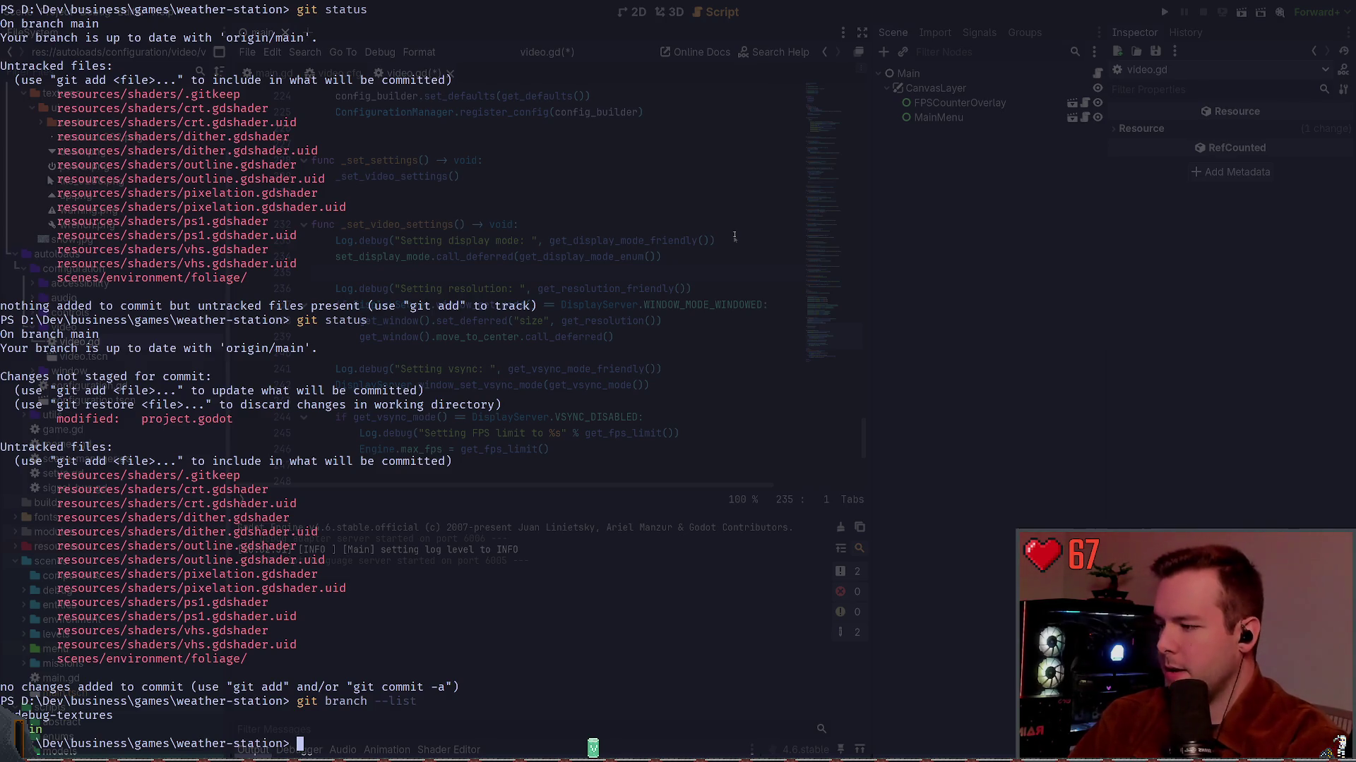
pyautogui.write('git diff pro')
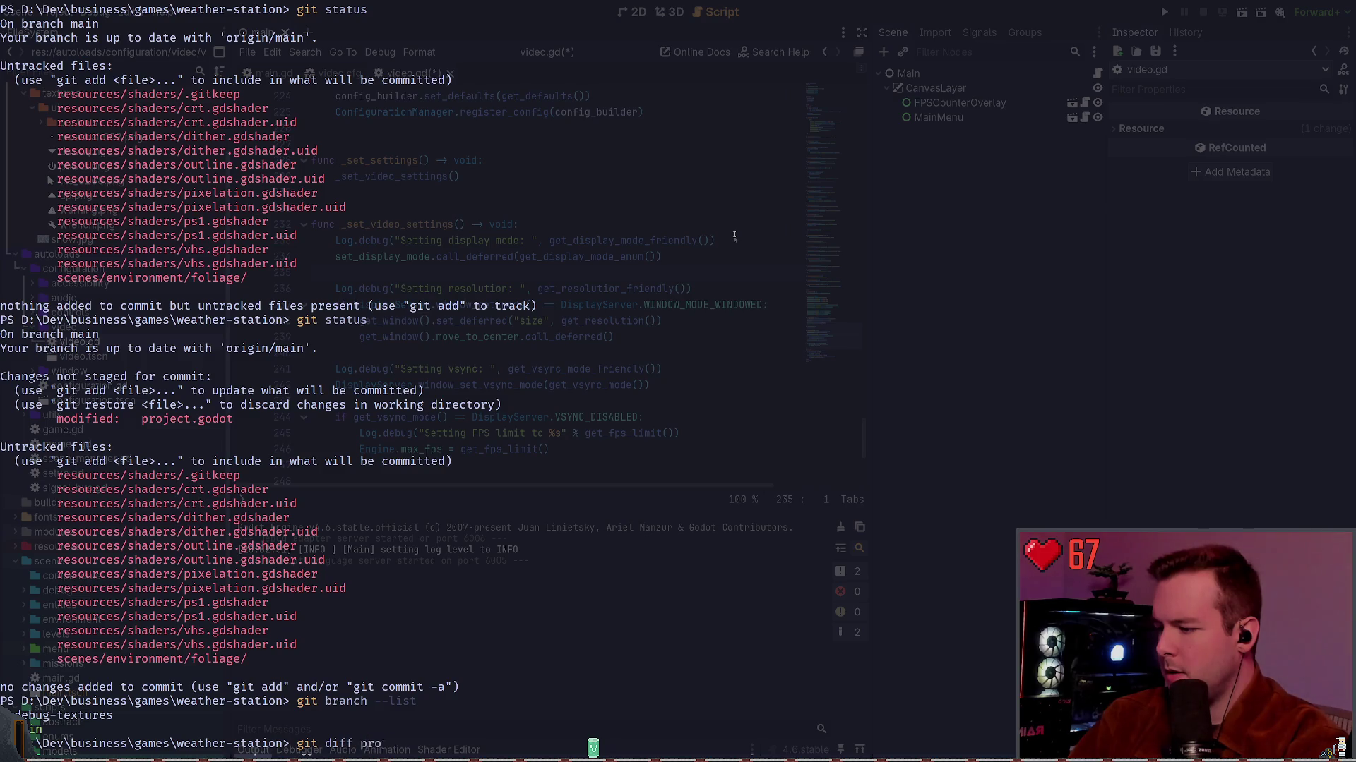
pyautogui.press('Tab')
pyautogui.press('Return')
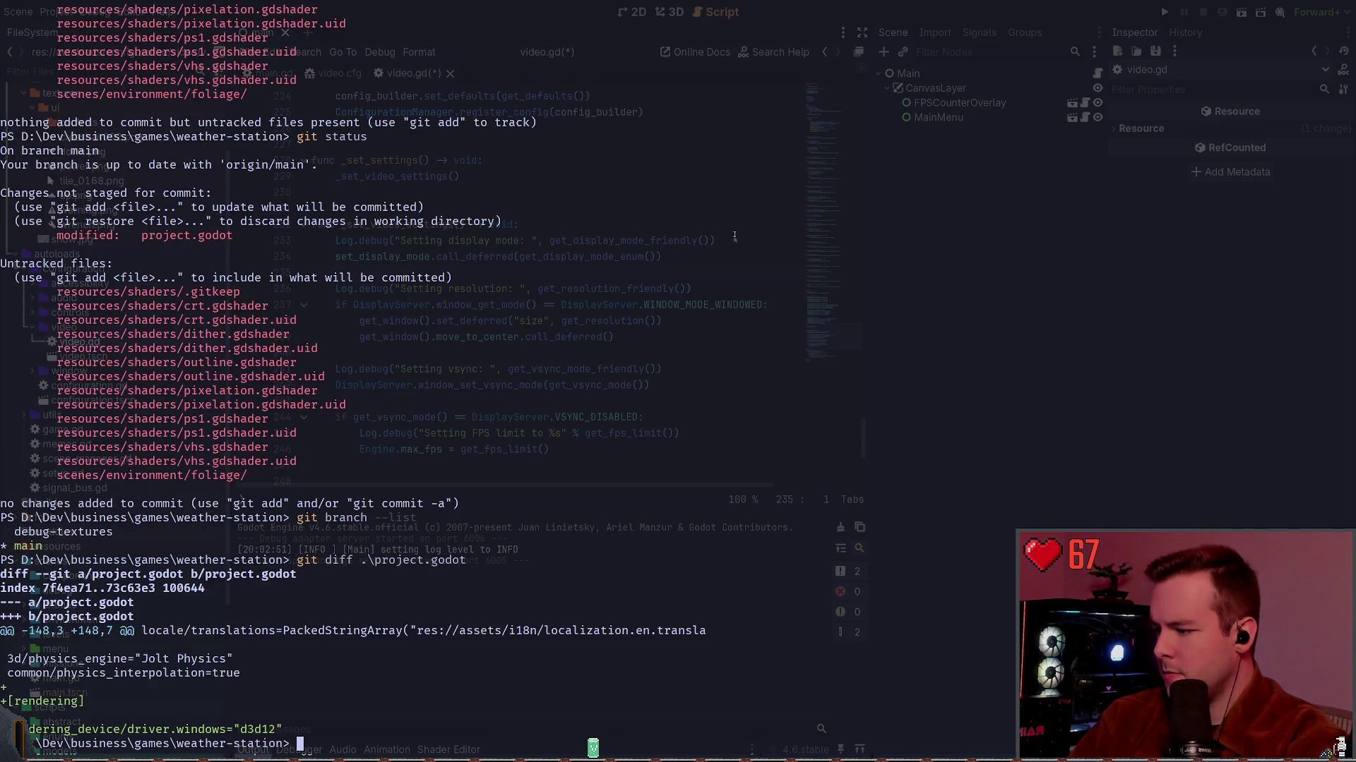
pyautogui.press('super+grave')
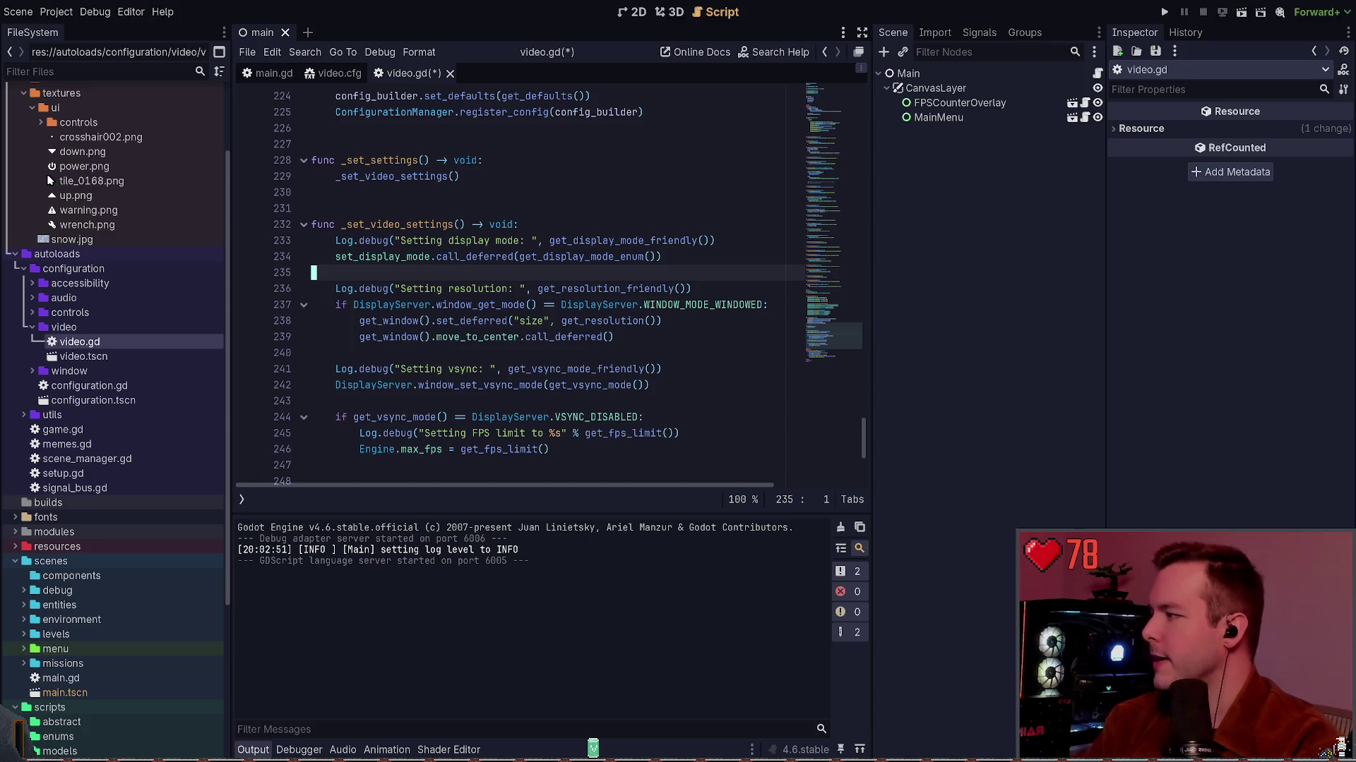
pyautogui.click(663, 352)
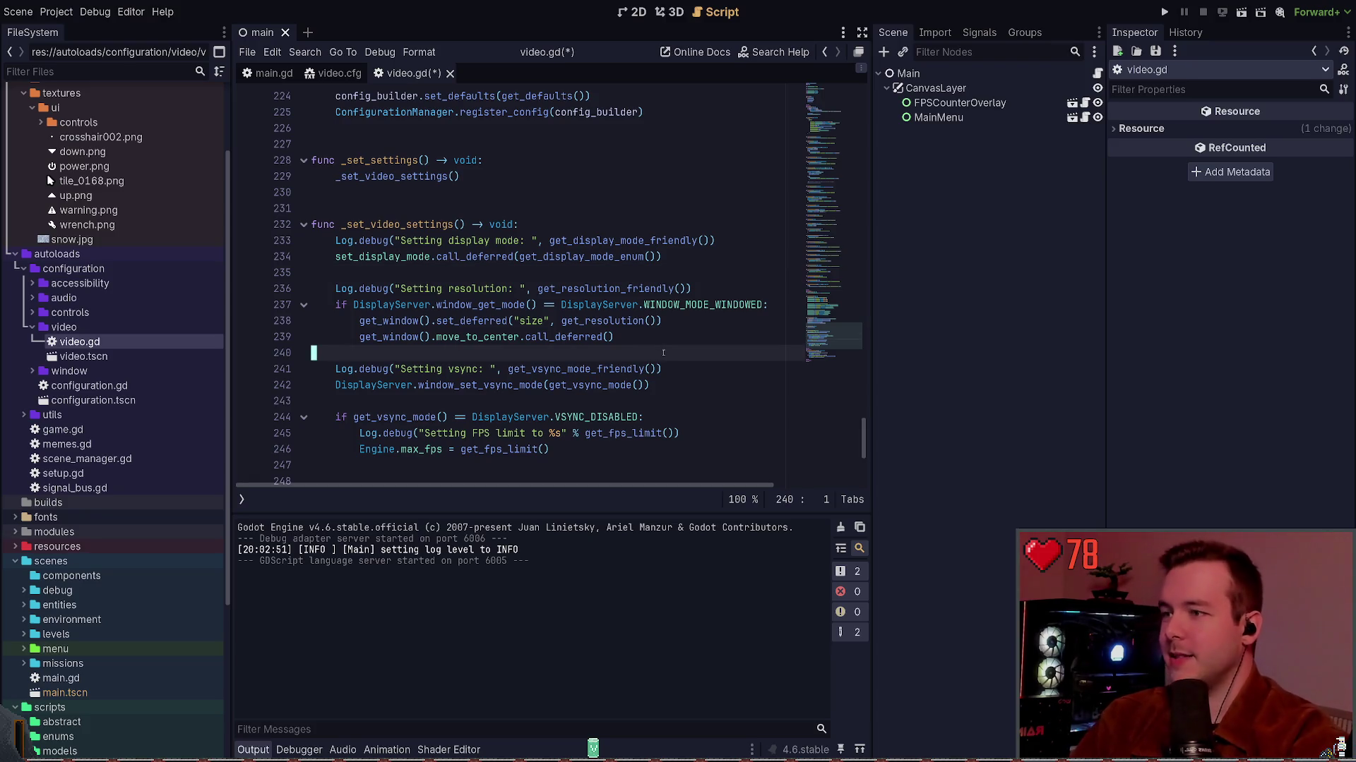
pyautogui.click(615, 338)
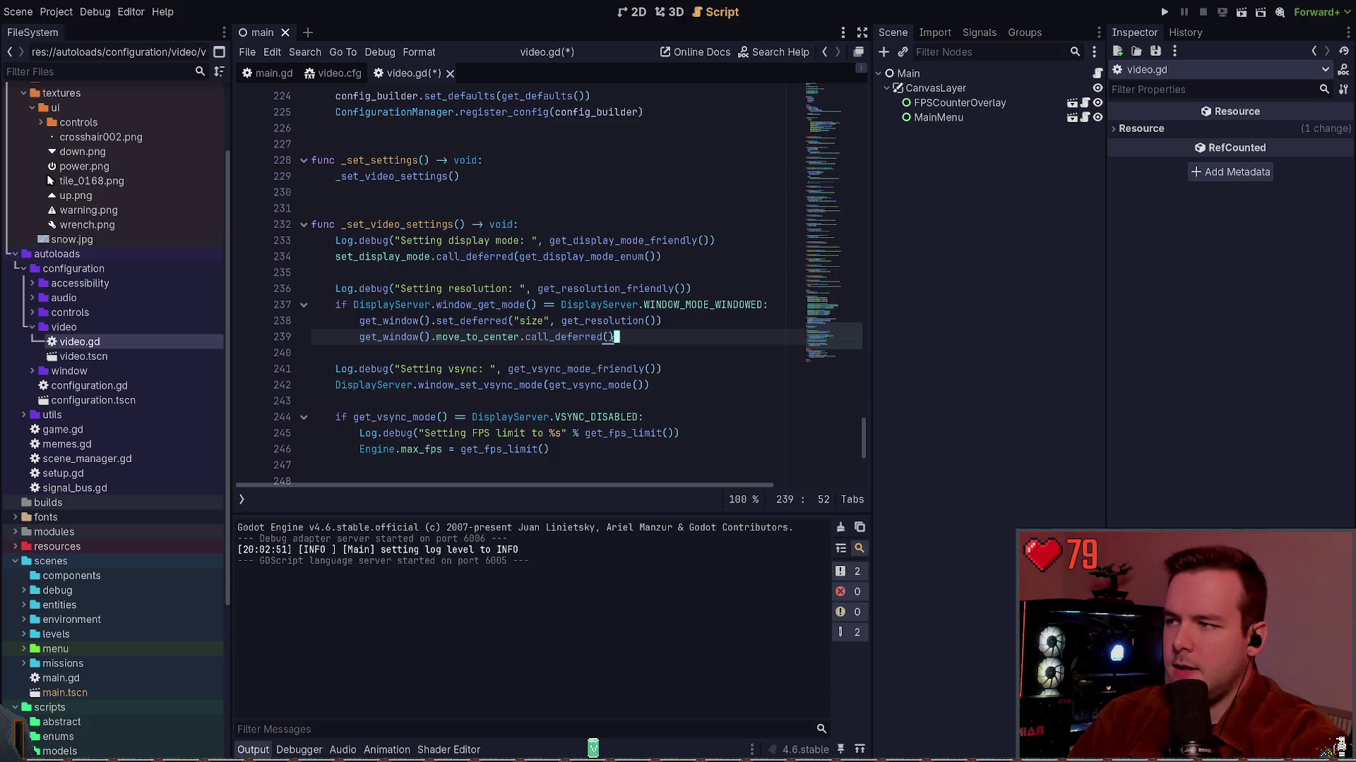
pyautogui.keyDown('ctrl'); pyautogui.click(397, 258); pyautogui.keyUp('ctrl')
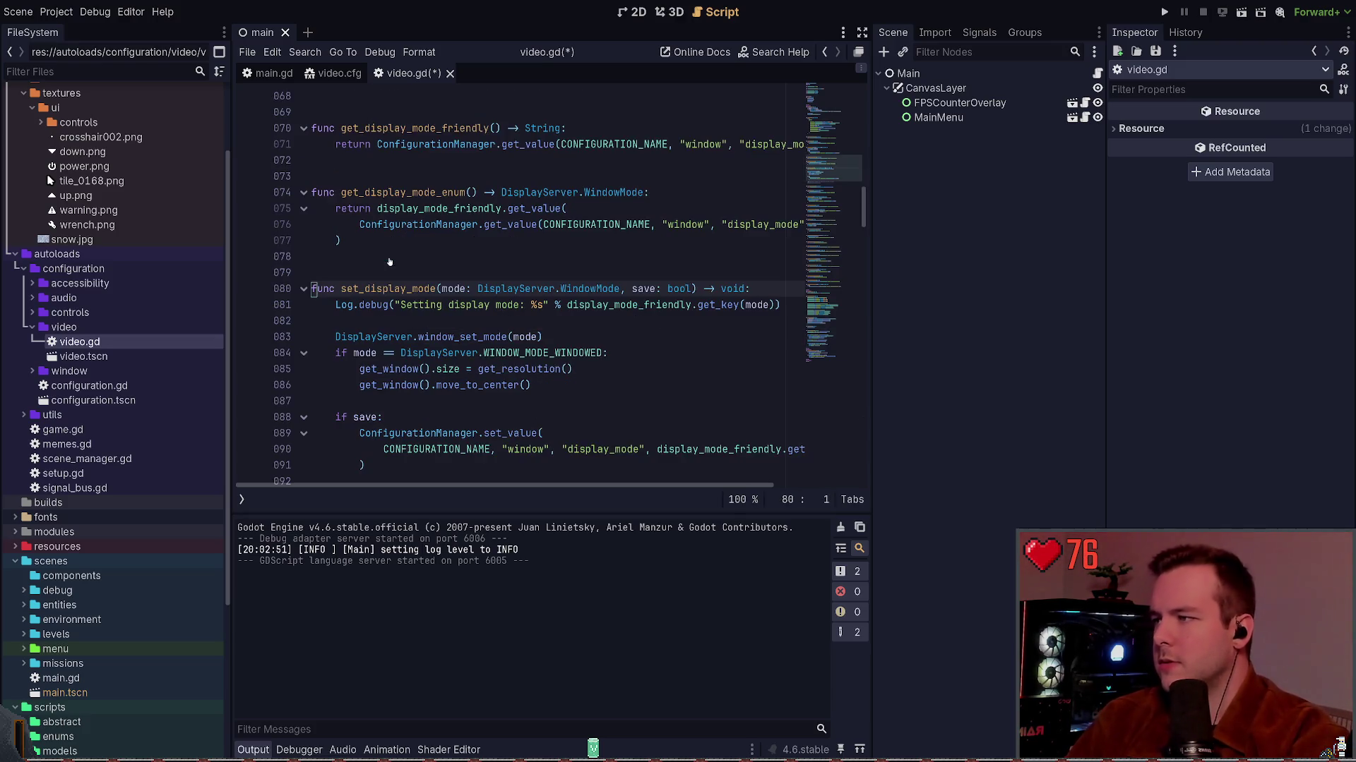
pyautogui.moveTo(537, 339)
pyautogui.mouseDown()
pyautogui.moveTo(317, 305)
pyautogui.moveTo(315, 285)
pyautogui.mouseUp()
pyautogui.click(574, 281)
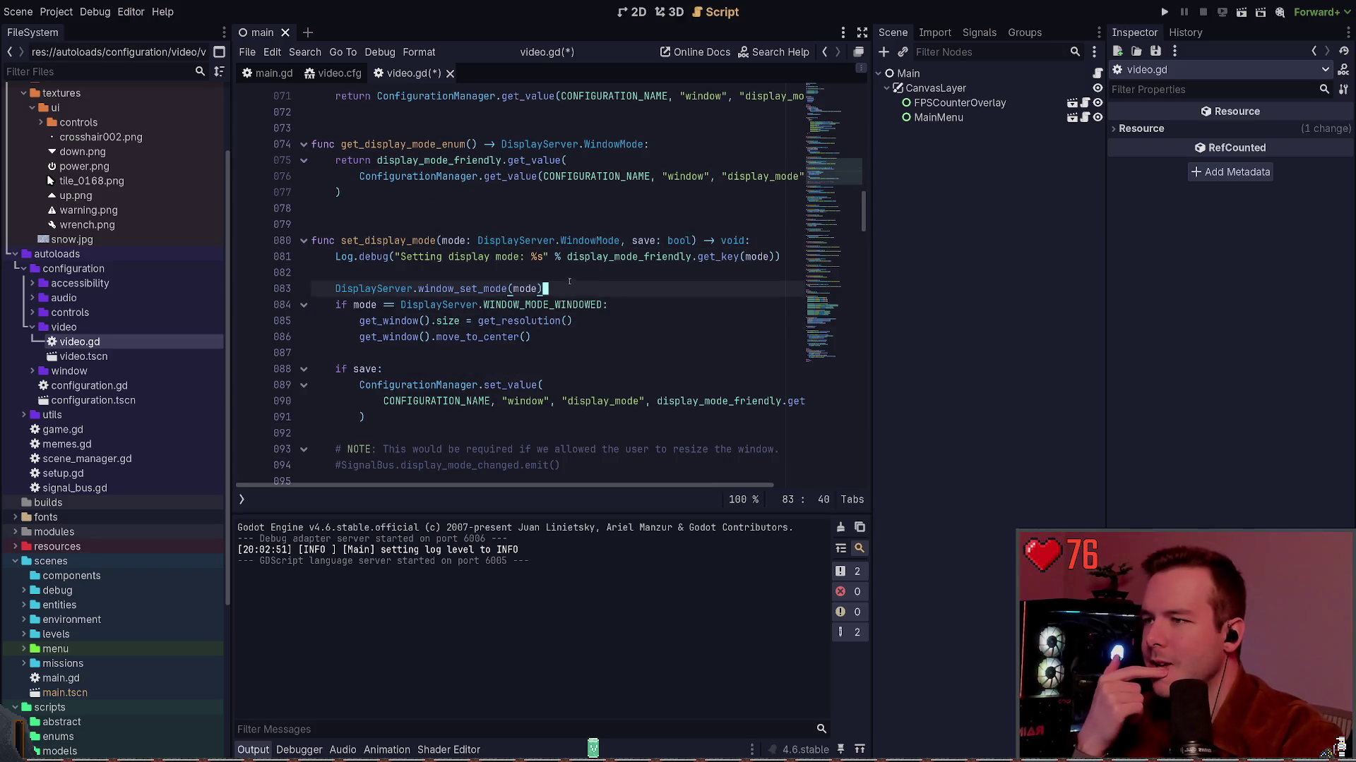
pyautogui.click(336, 74)
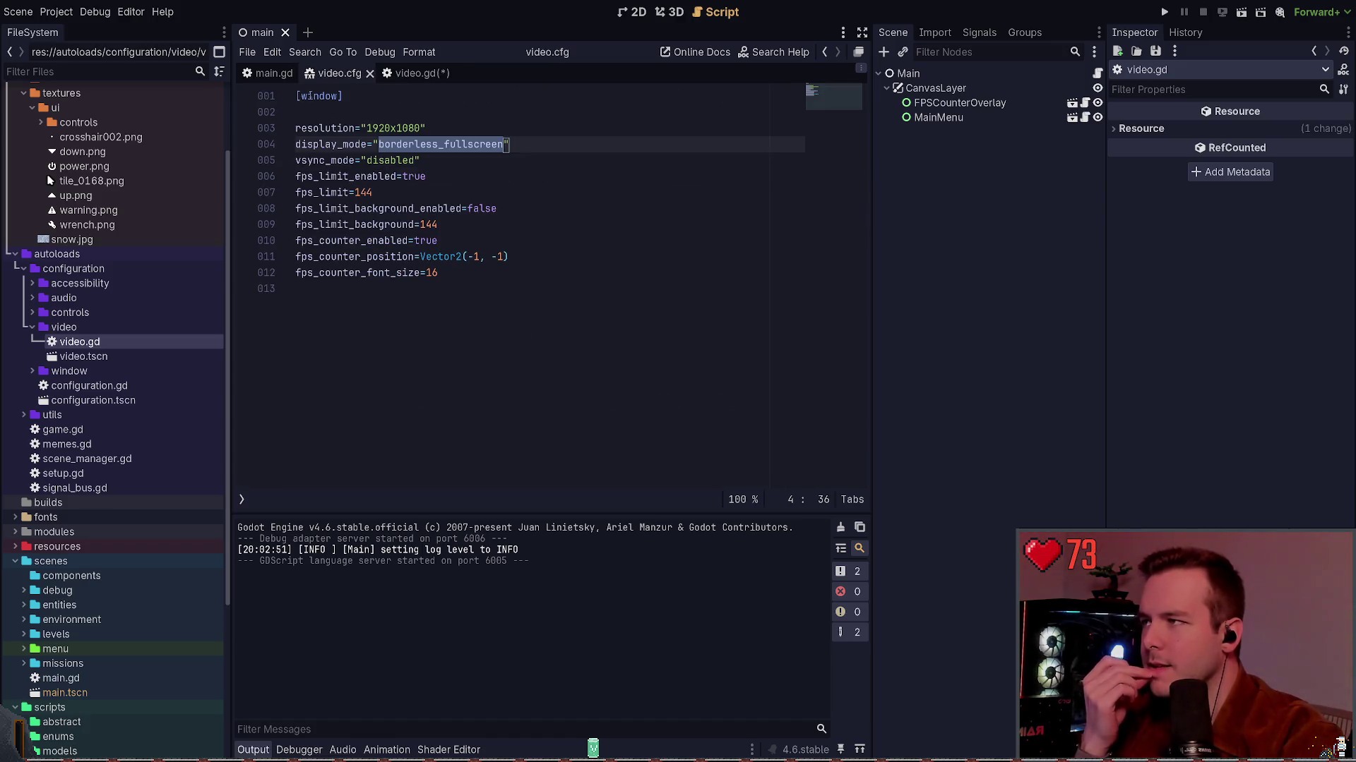
pyautogui.click(268, 74)
pyautogui.click(416, 73)
pyautogui.scroll(-20, 491, 322)
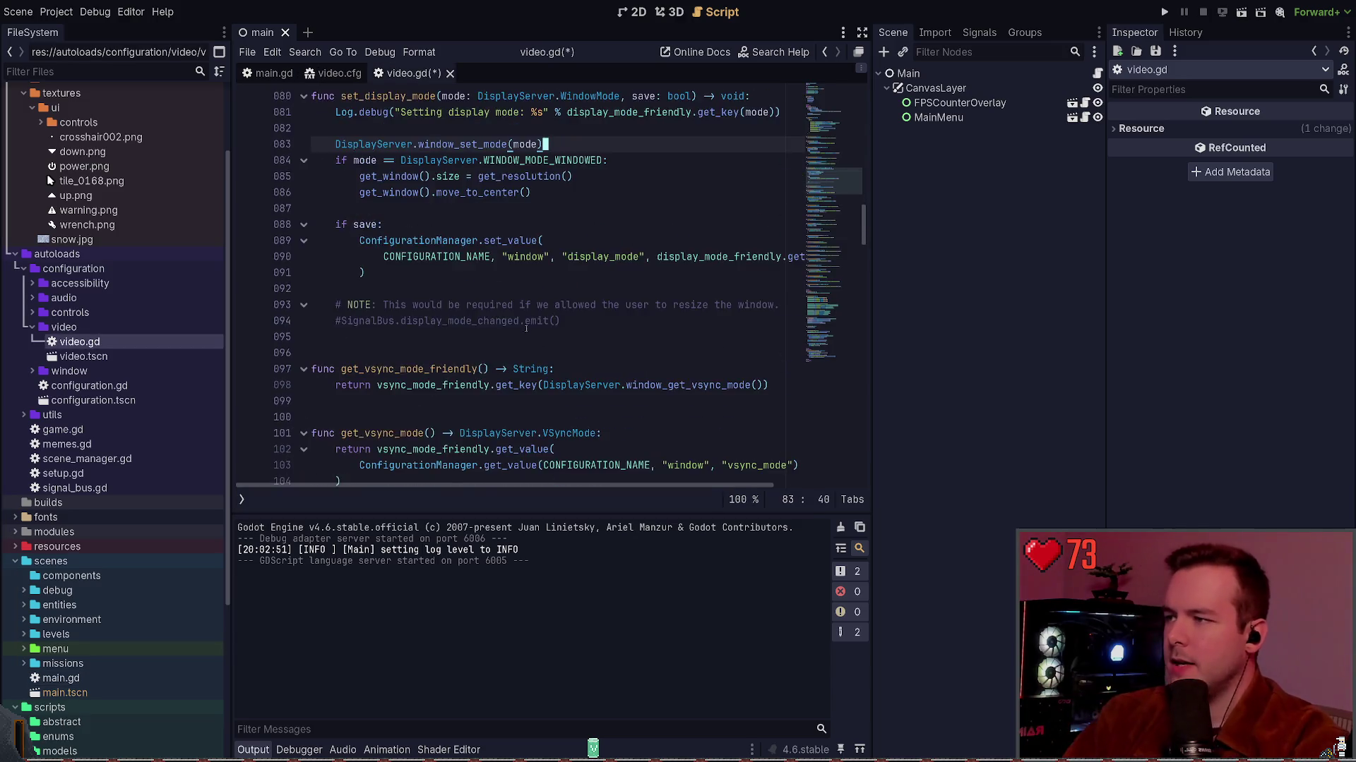
pyautogui.scroll(-6, 631, 293)
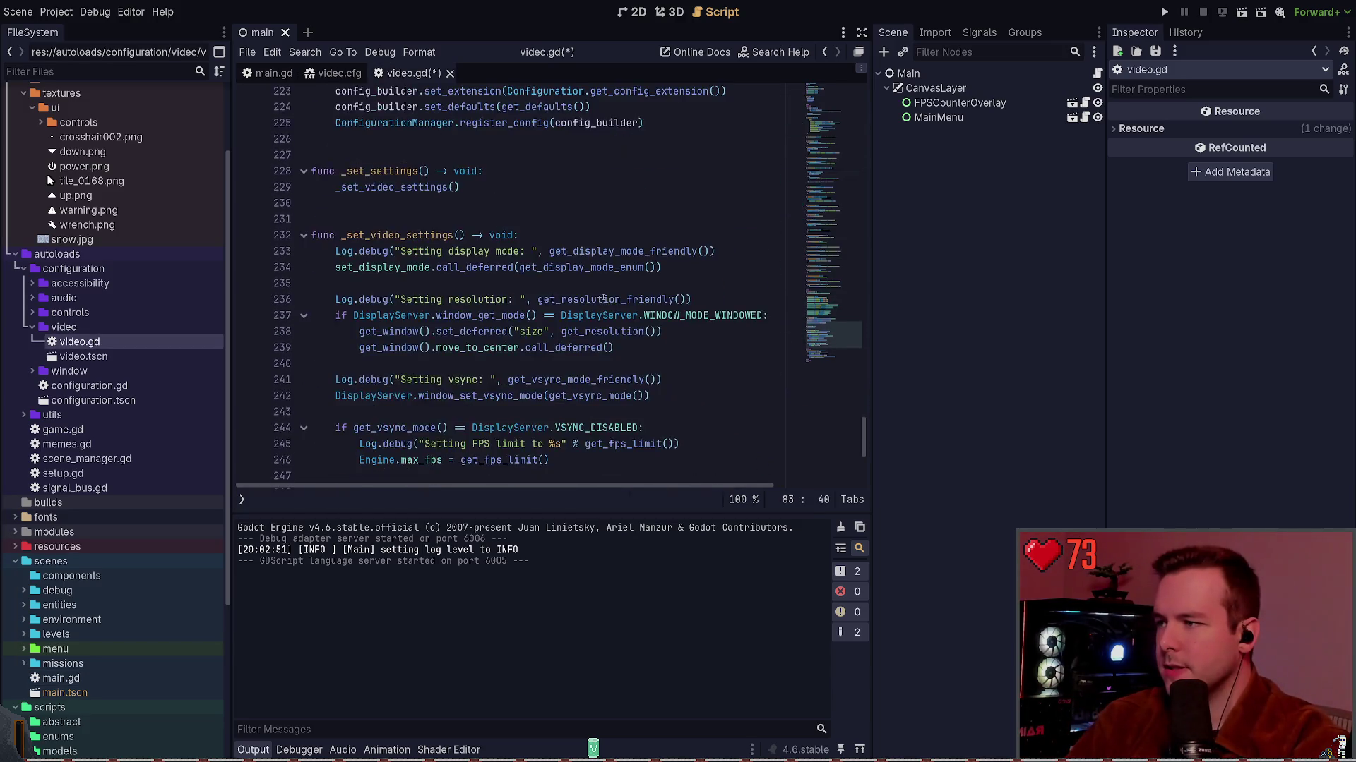
pyautogui.click(684, 319)
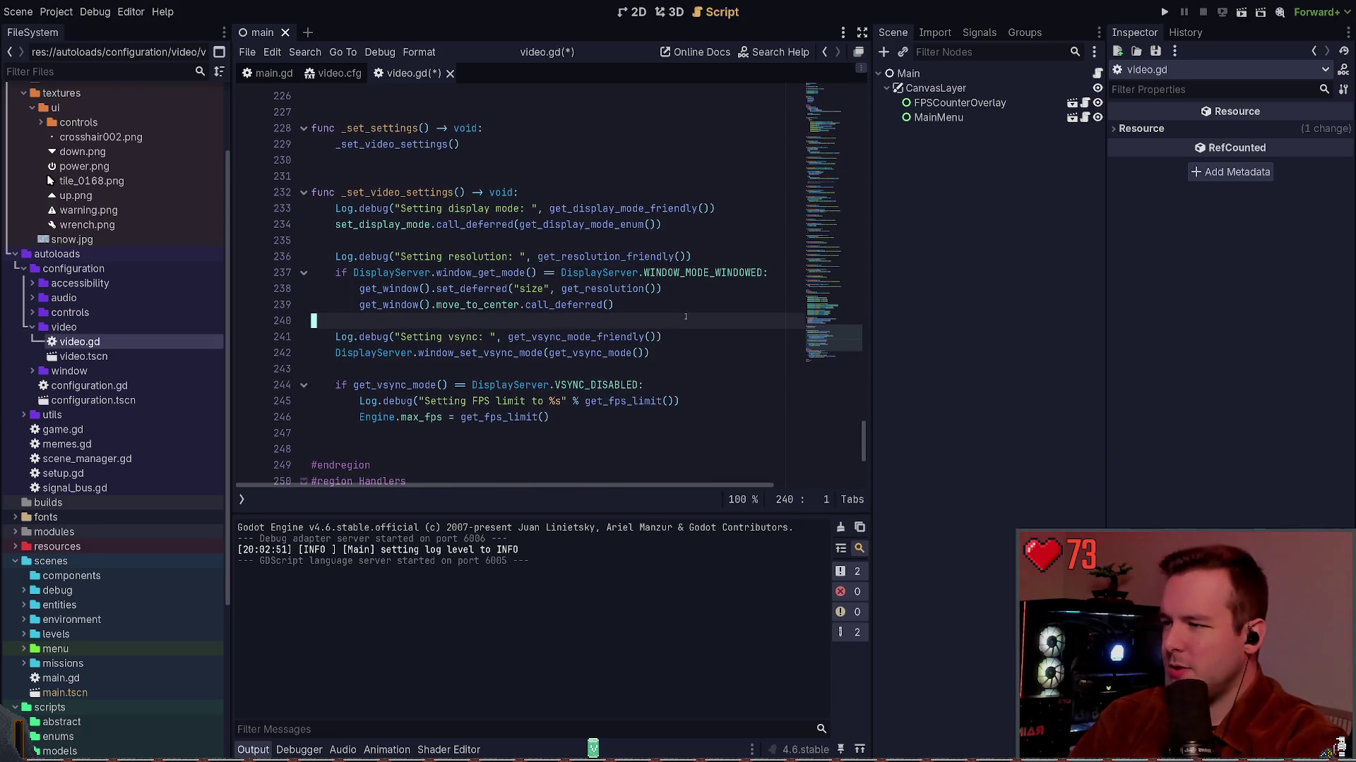
pyautogui.hotkey('shift', 'Up')
pyautogui.hotkey('shift', 'Up')
pyautogui.hotkey('shift', 'Up')
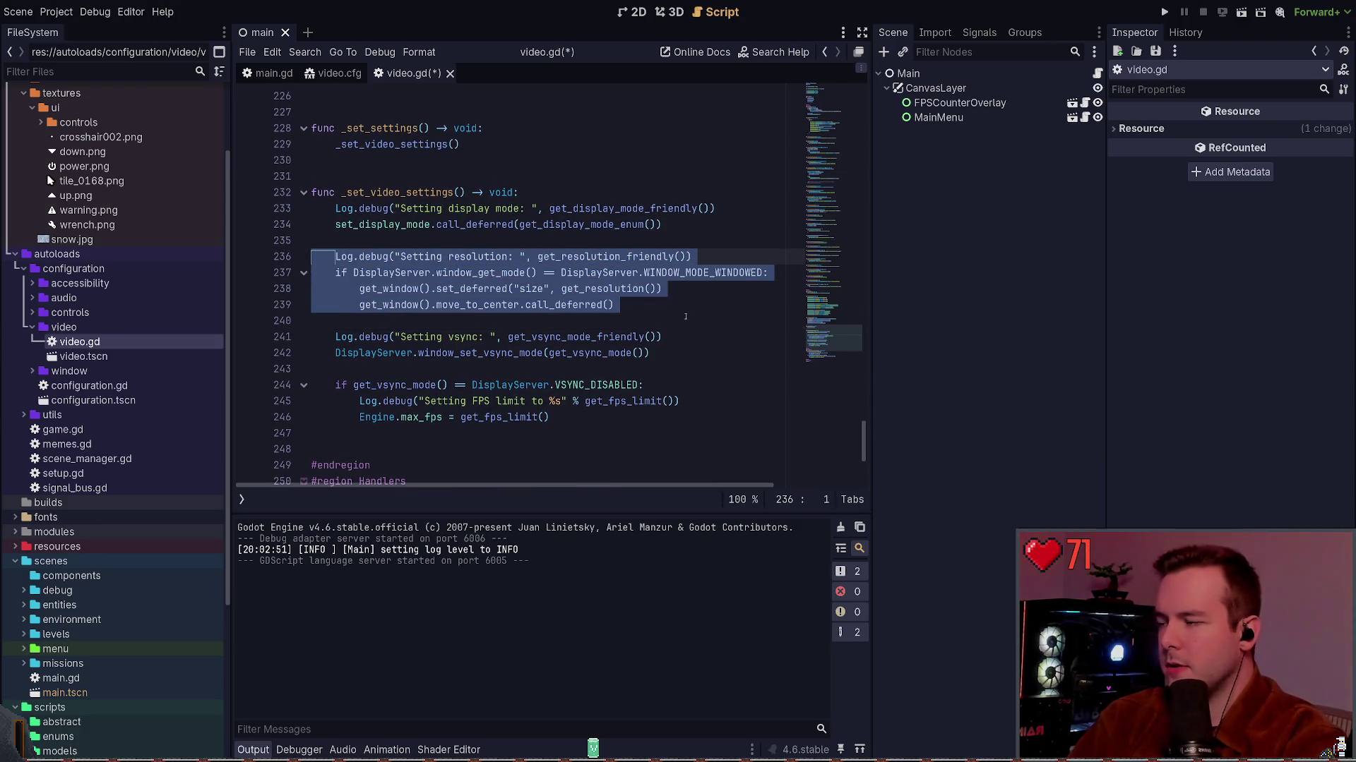
pyautogui.hotkey('ctrl', 'k')
pyautogui.press('Up')
pyautogui.press('Up')
pyautogui.hotkey('ctrl', 's')
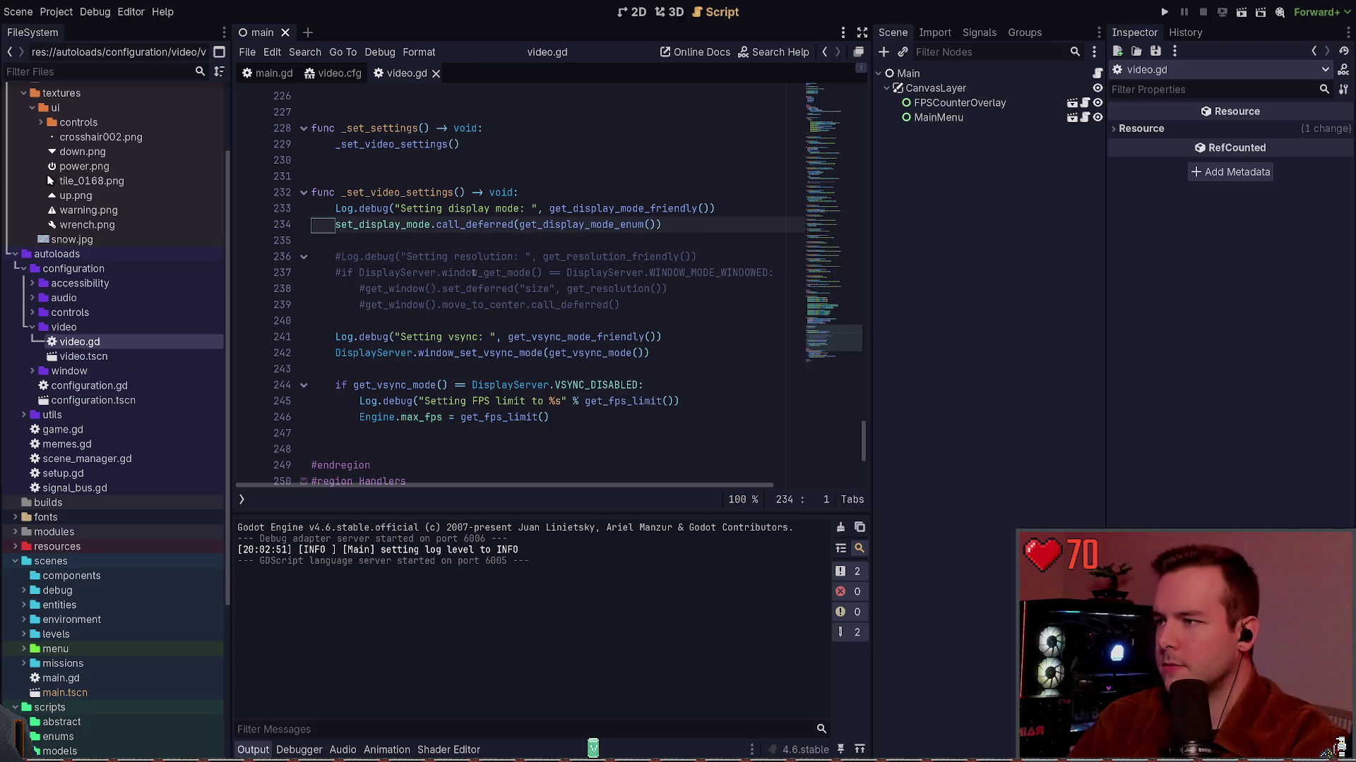
pyautogui.keyDown('ctrl'); pyautogui.click(416, 225); pyautogui.keyUp('ctrl')
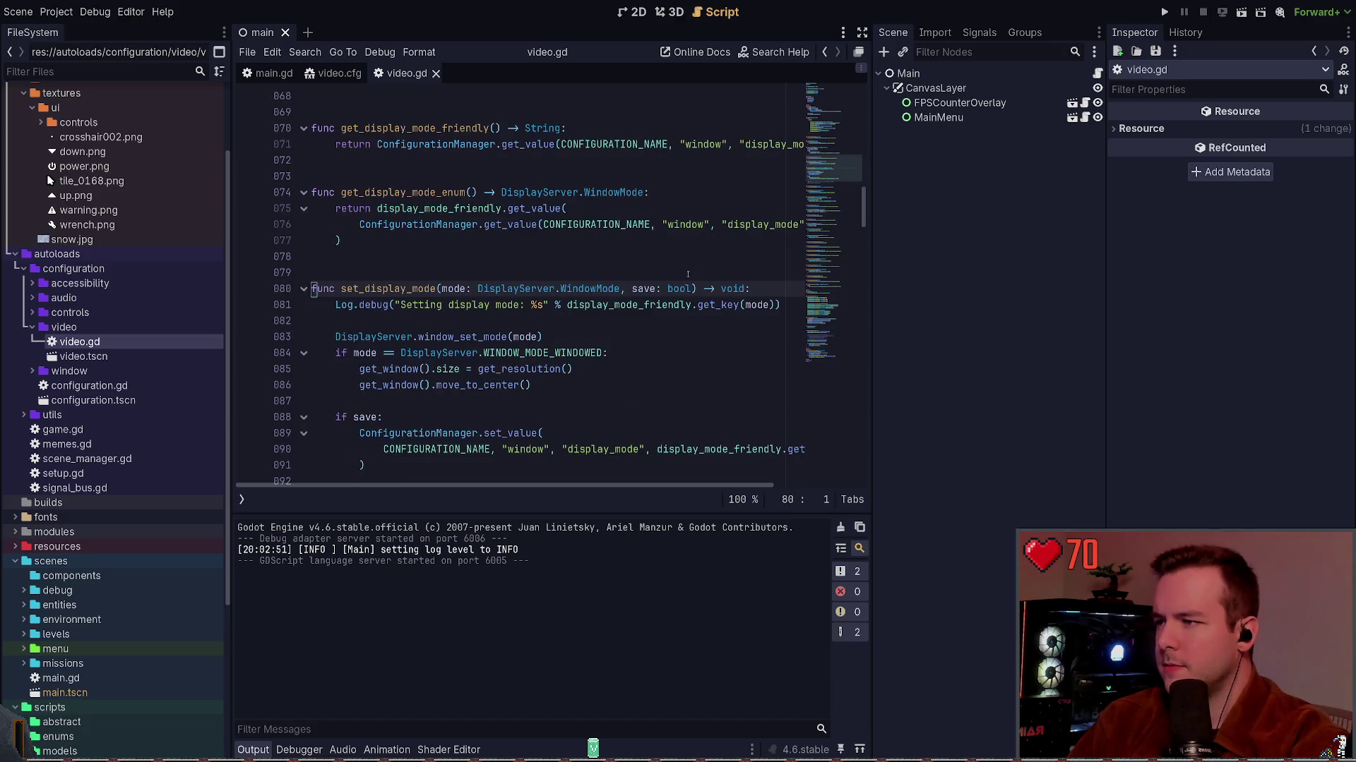
pyautogui.moveTo(850, 180); pyautogui.dragTo(831, 355)
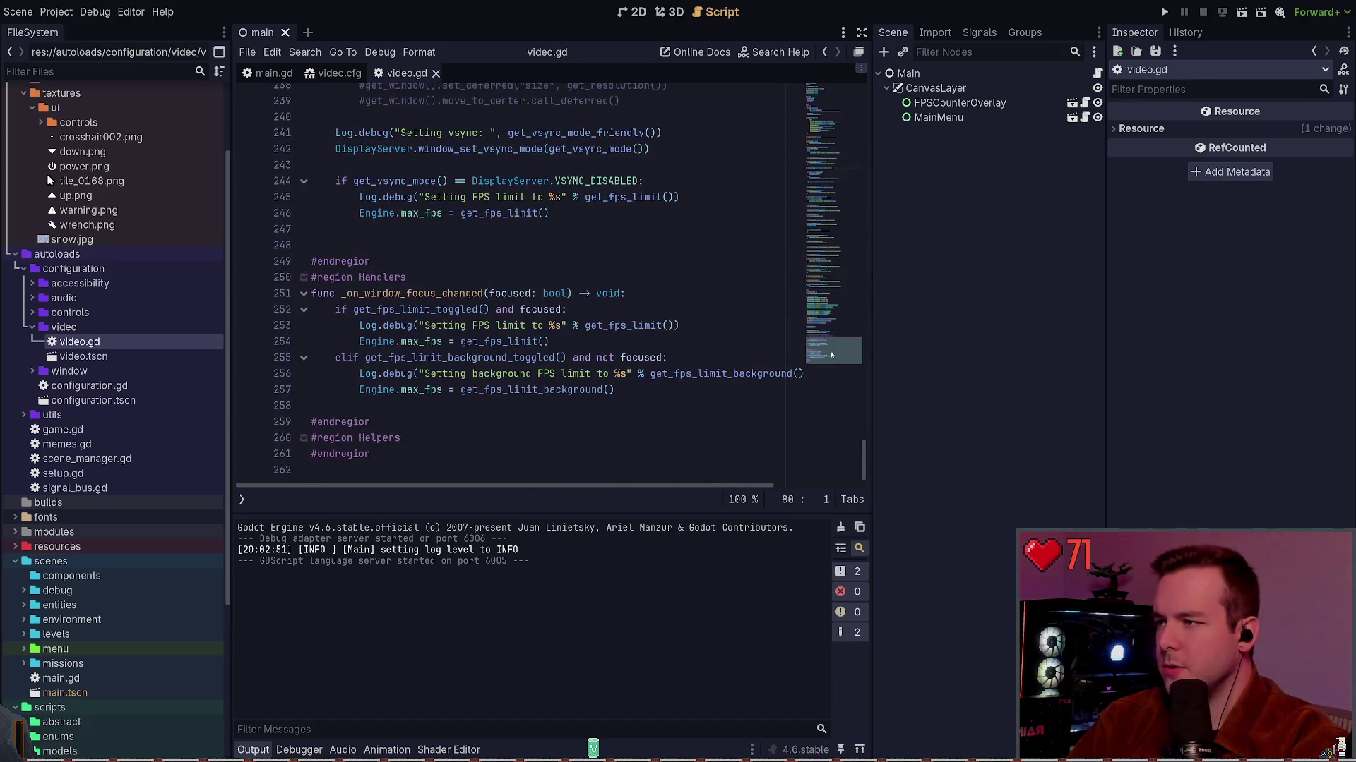
pyautogui.scroll(20, 631, 281)
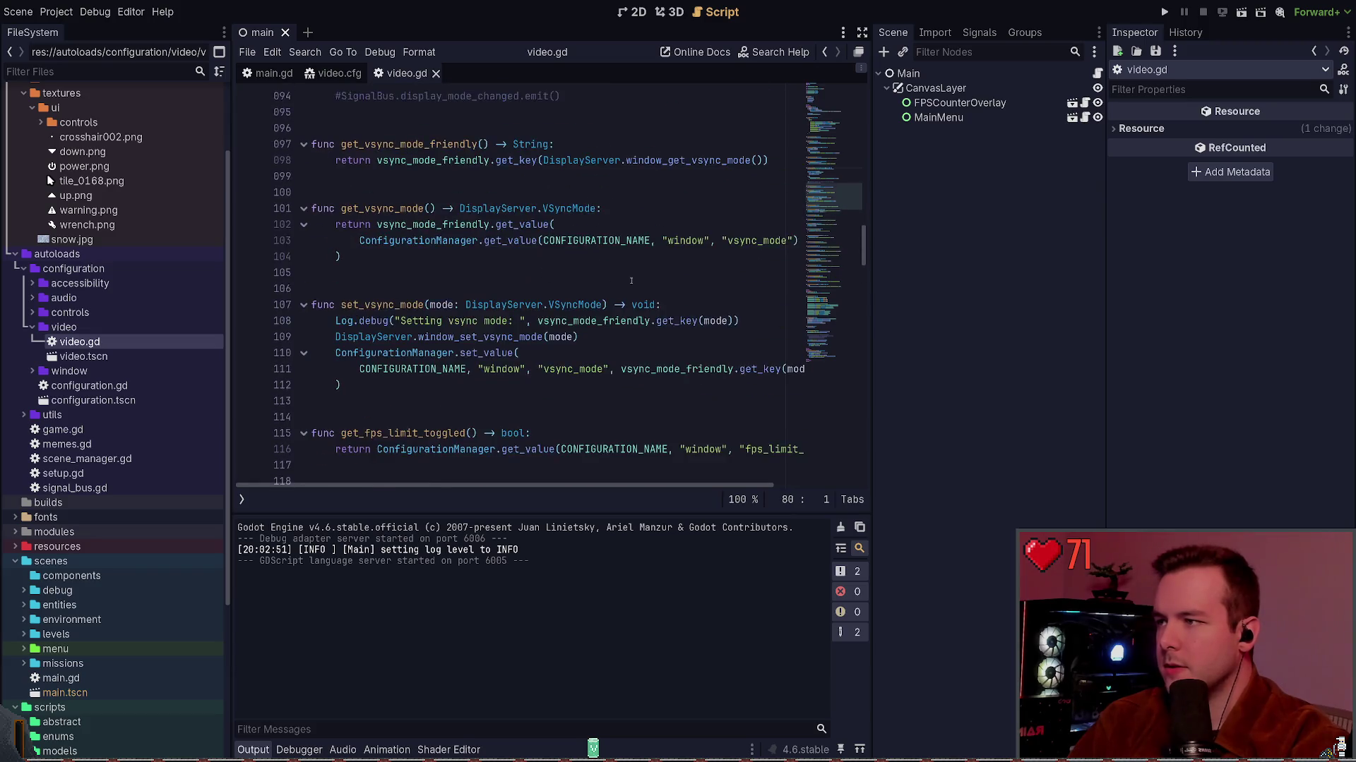
pyautogui.moveTo(827, 197)
pyautogui.mouseDown()
pyautogui.moveTo(824, 348)
pyautogui.moveTo(826, 332)
pyautogui.mouseUp()
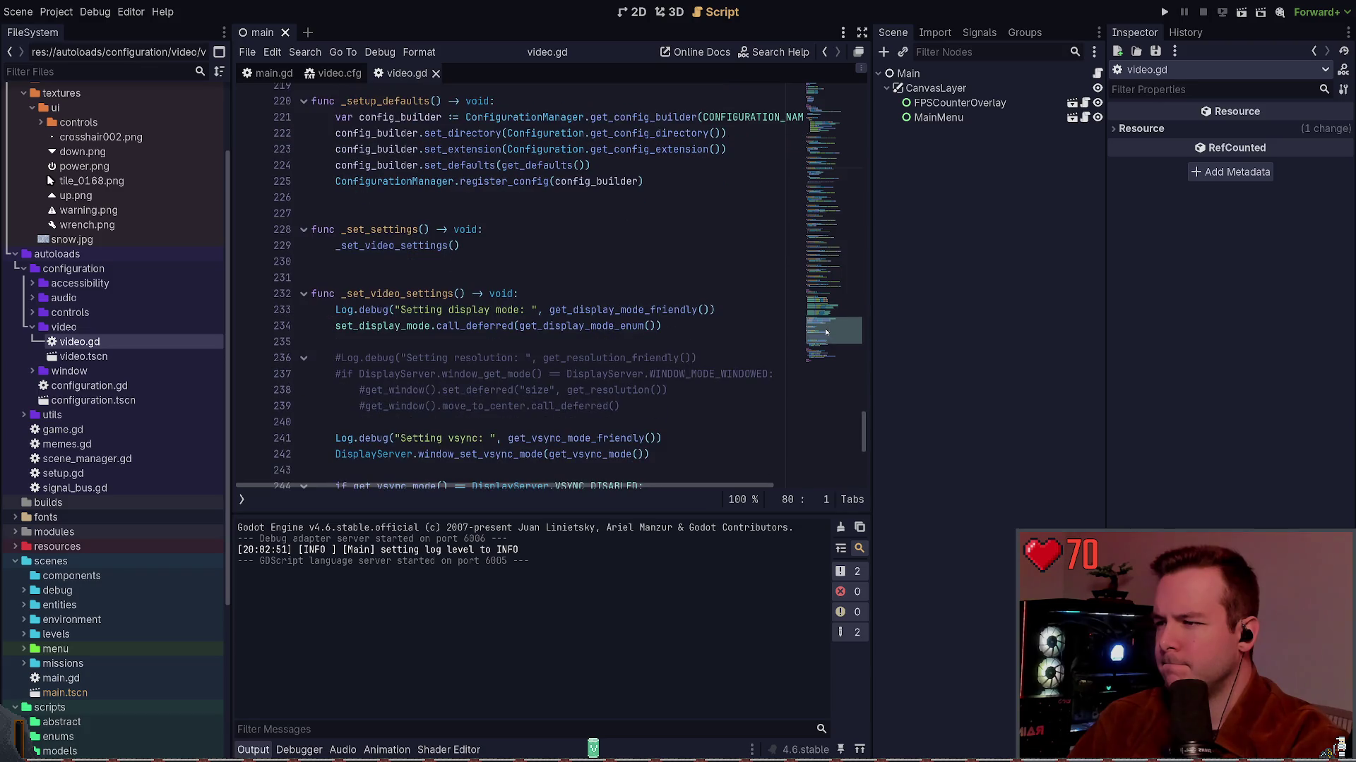
pyautogui.click(337, 321)
pyautogui.write('#')
pyautogui.hotkey('ctrl', 's')
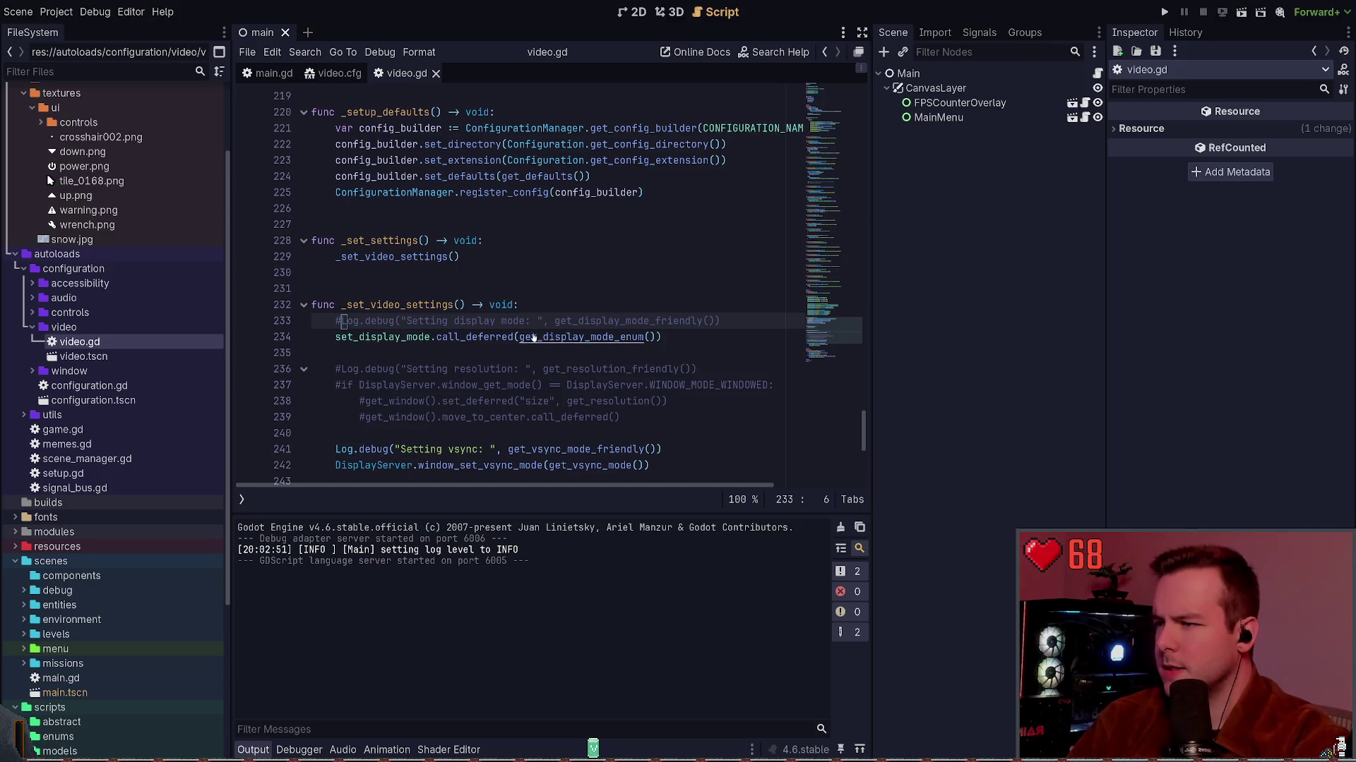
pyautogui.keyDown('ctrl'); pyautogui.click(415, 338); pyautogui.keyUp('ctrl')
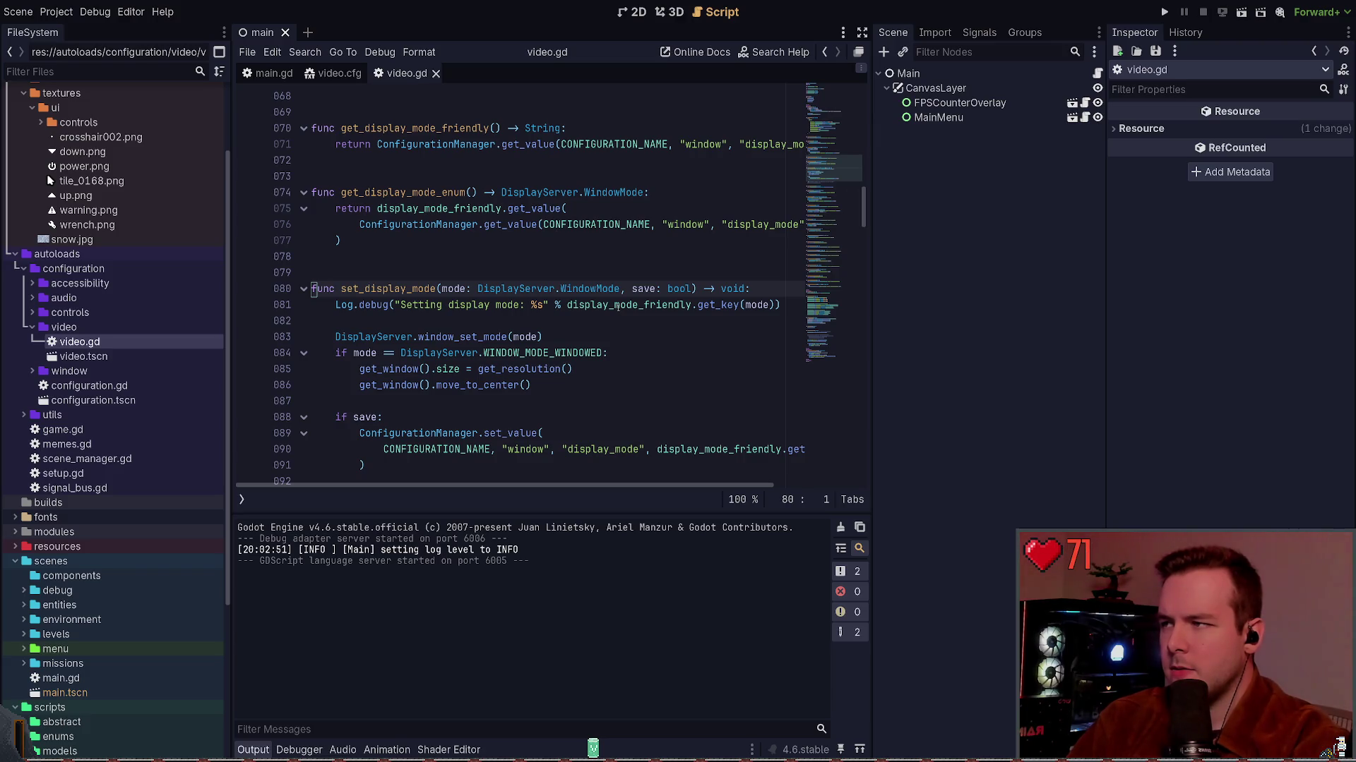
pyautogui.moveTo(839, 187); pyautogui.dragTo(833, 319)
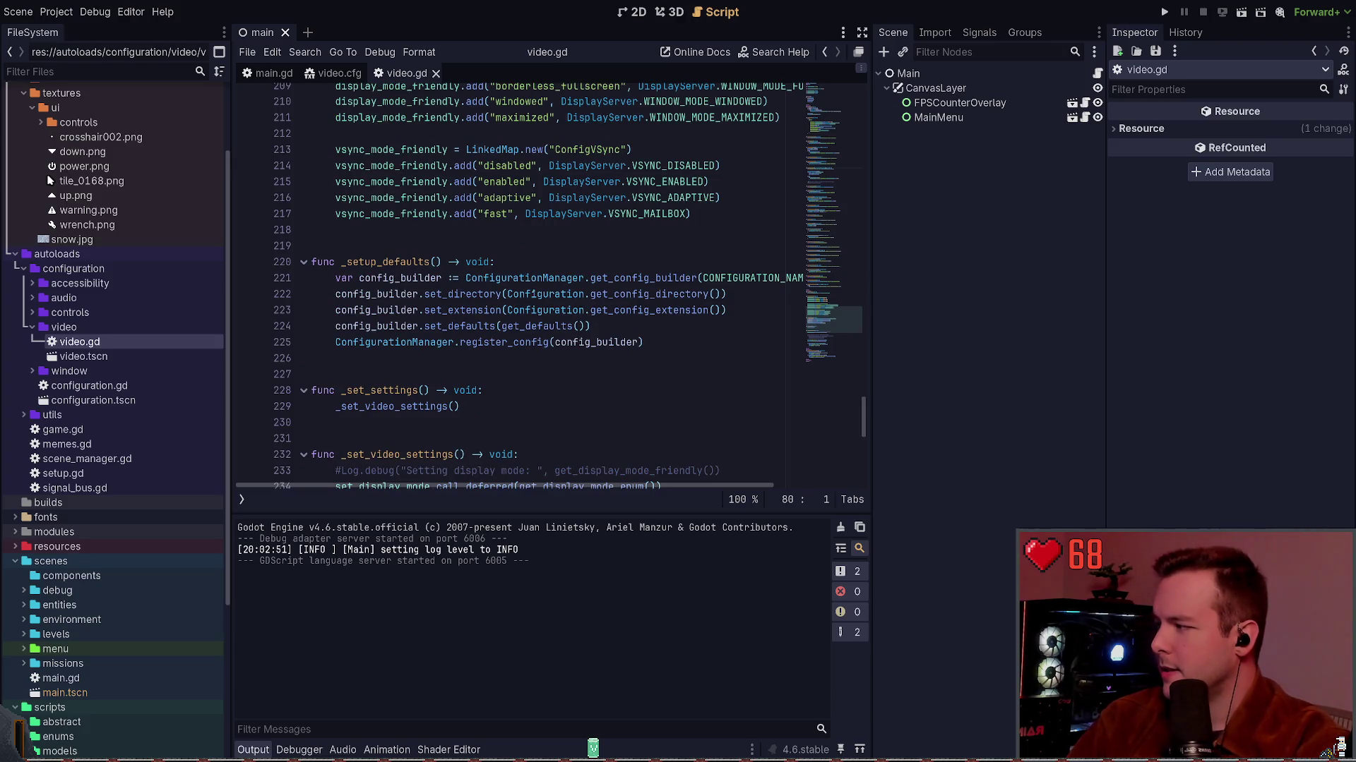
pyautogui.scroll(3, 747, 285)
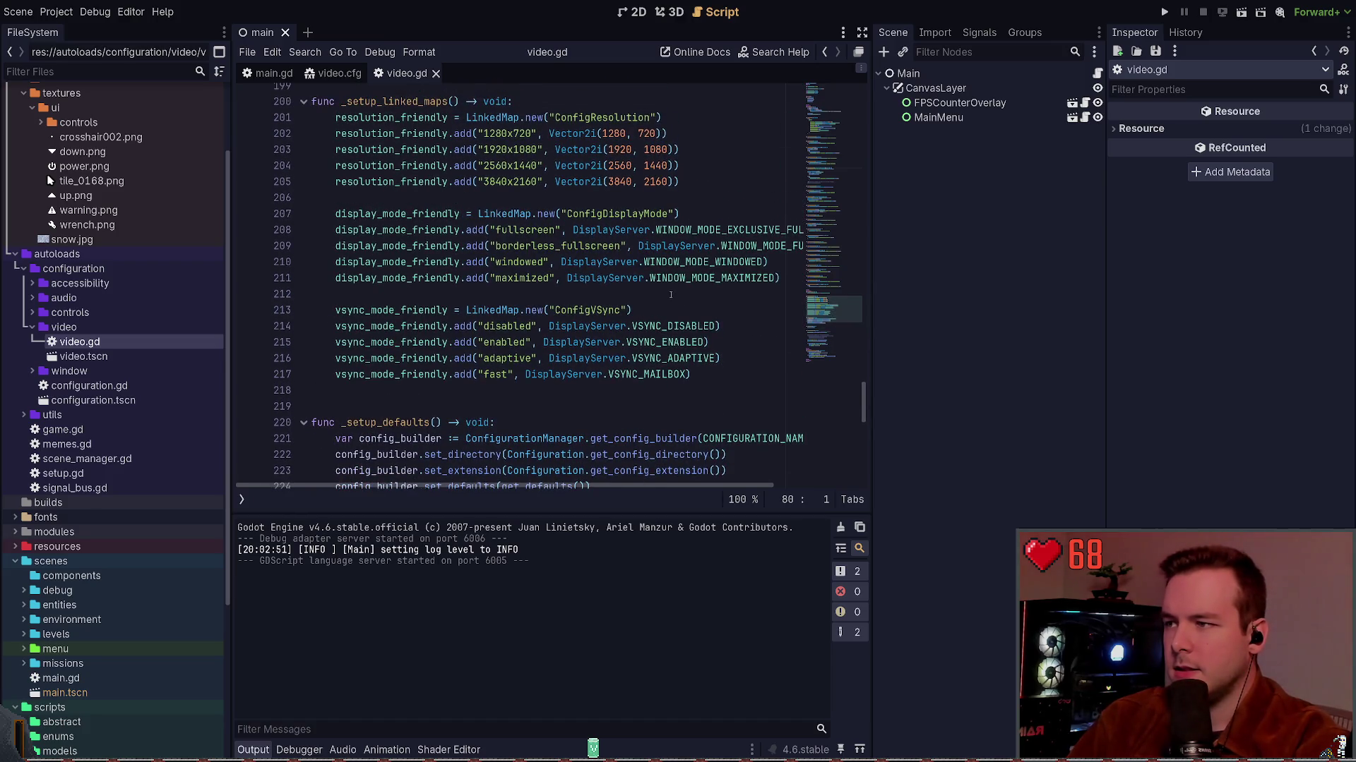
pyautogui.scroll(-5, 672, 285)
pyautogui.scroll(-3, 672, 286)
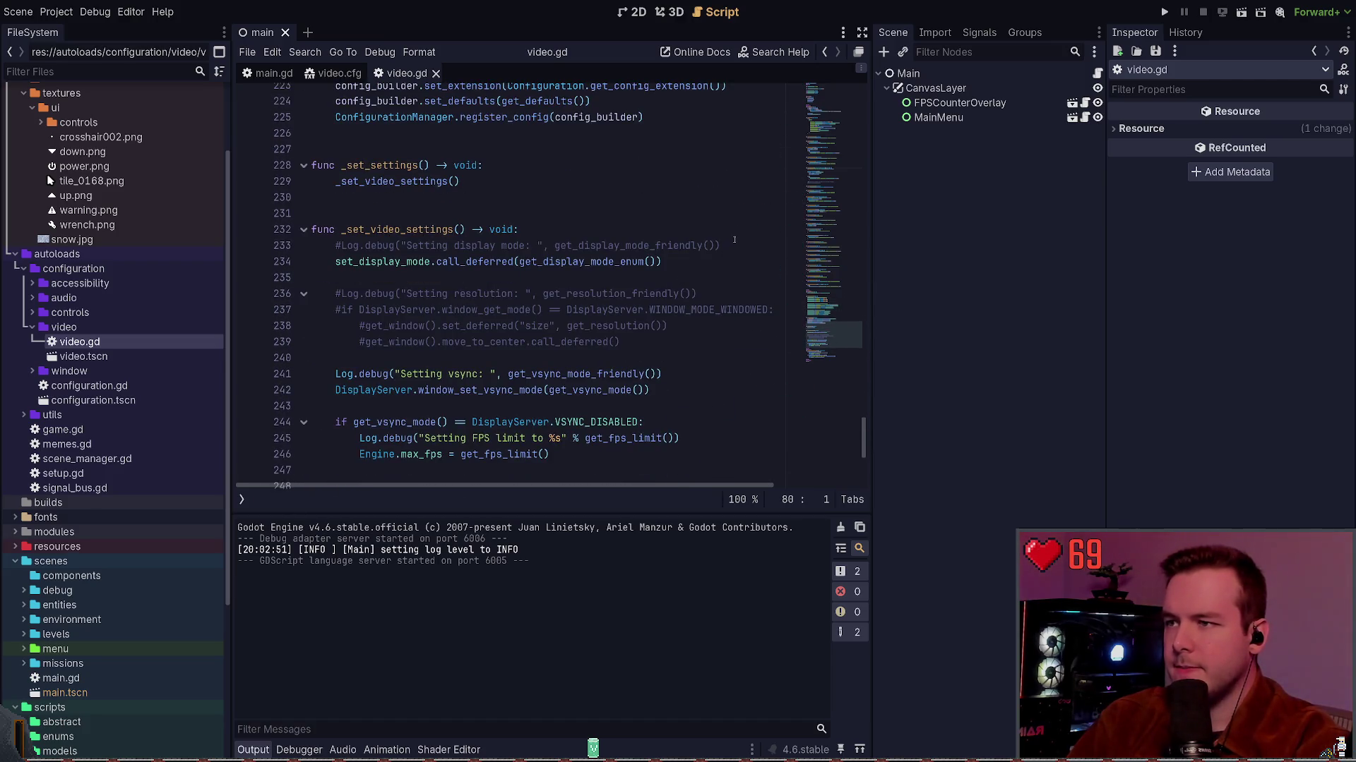
pyautogui.moveTo(734, 240); pyautogui.dragTo(735, 241)
pyautogui.click(727, 250)
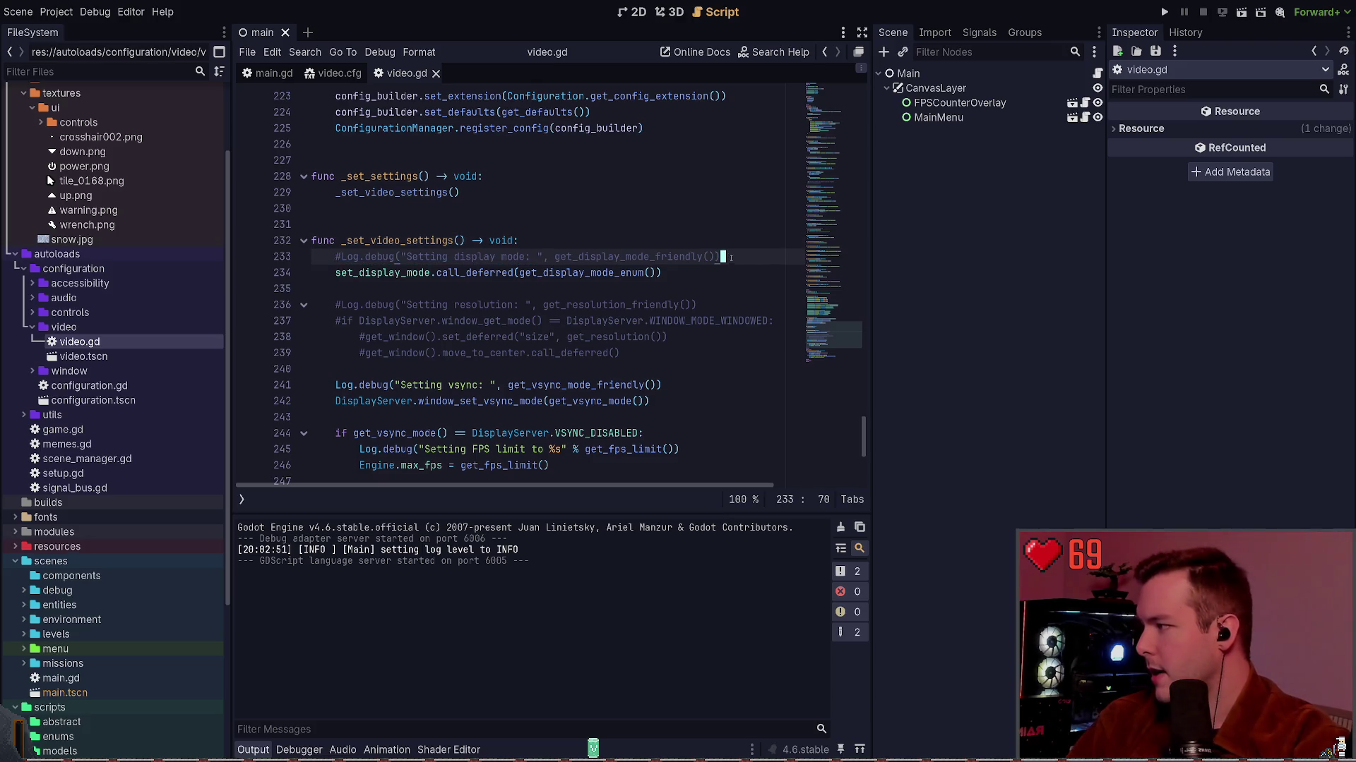
pyautogui.press('Down')
pyautogui.press('Up')
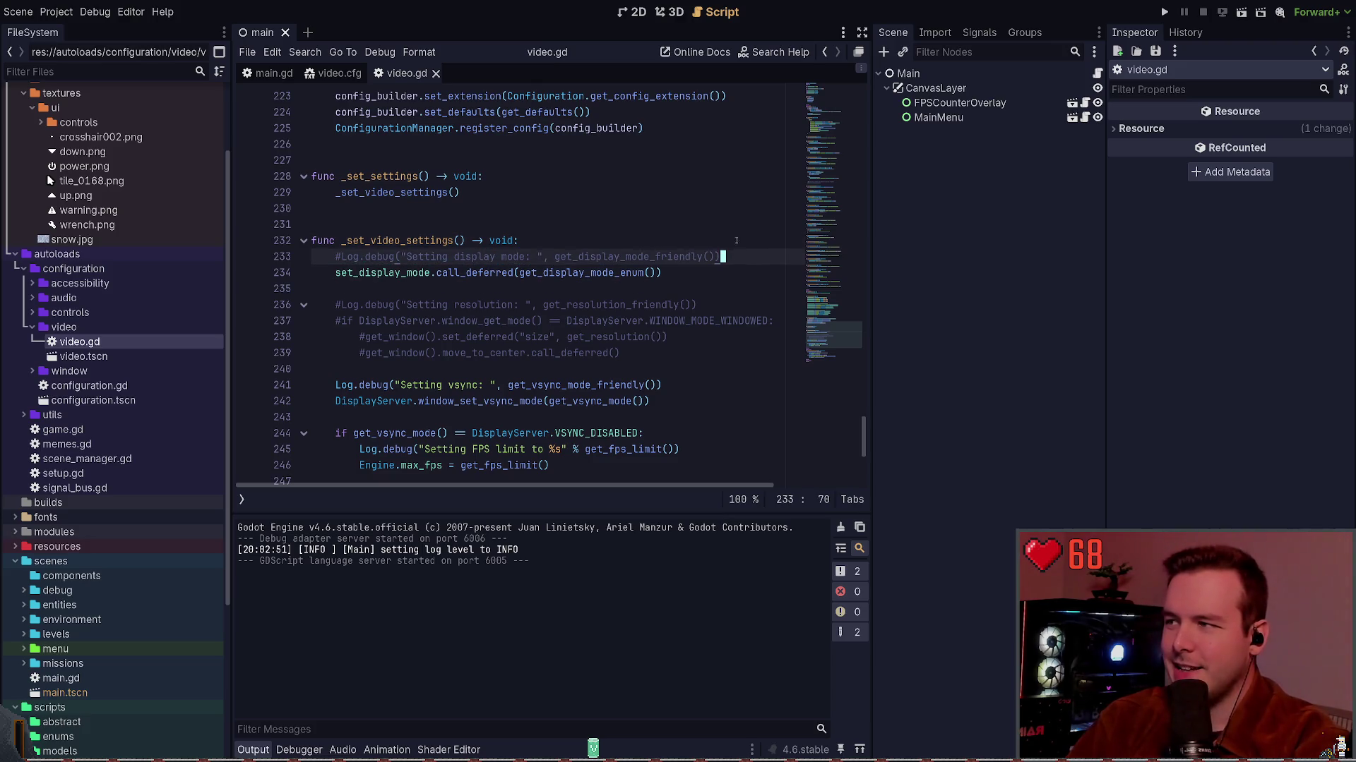
pyautogui.scroll(1, 631, 263)
pyautogui.scroll(-2, 631, 264)
pyautogui.click(653, 298)
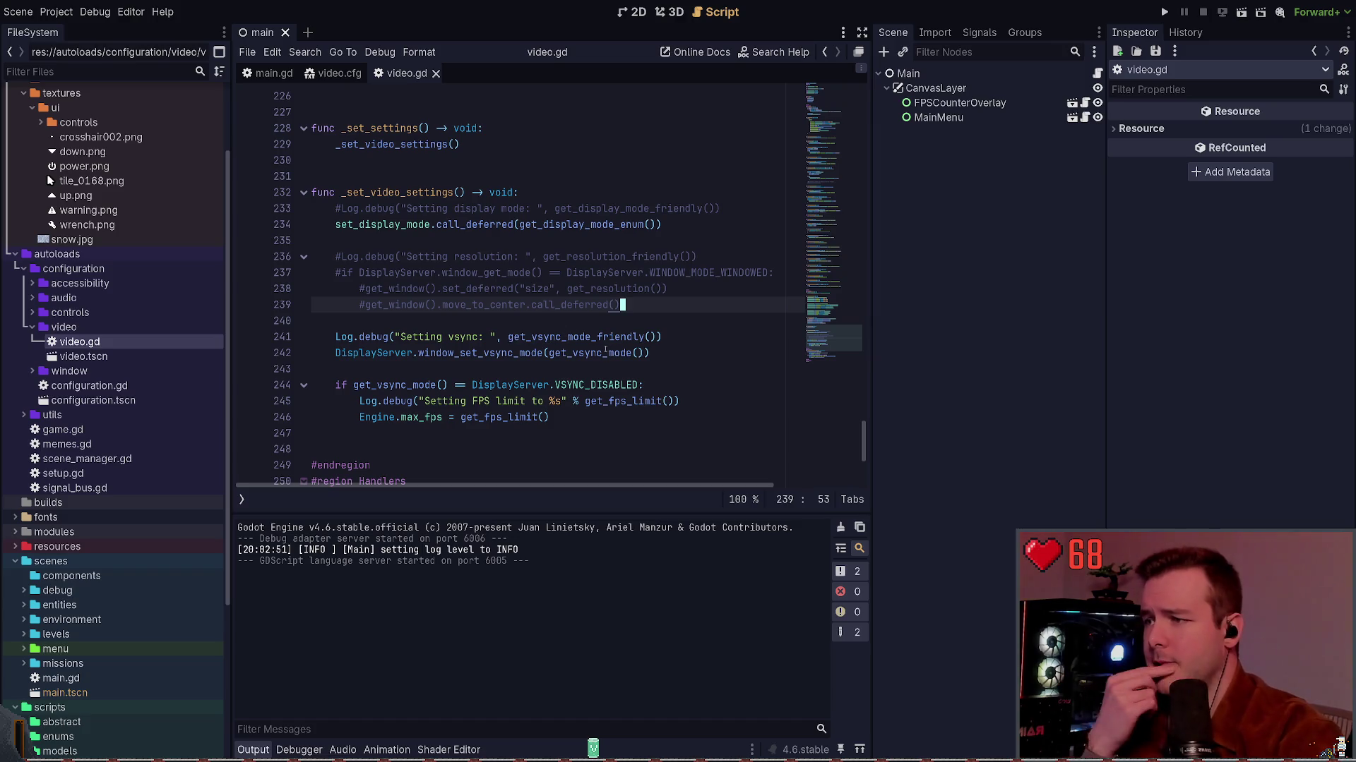
pyautogui.scroll(-1, 604, 366)
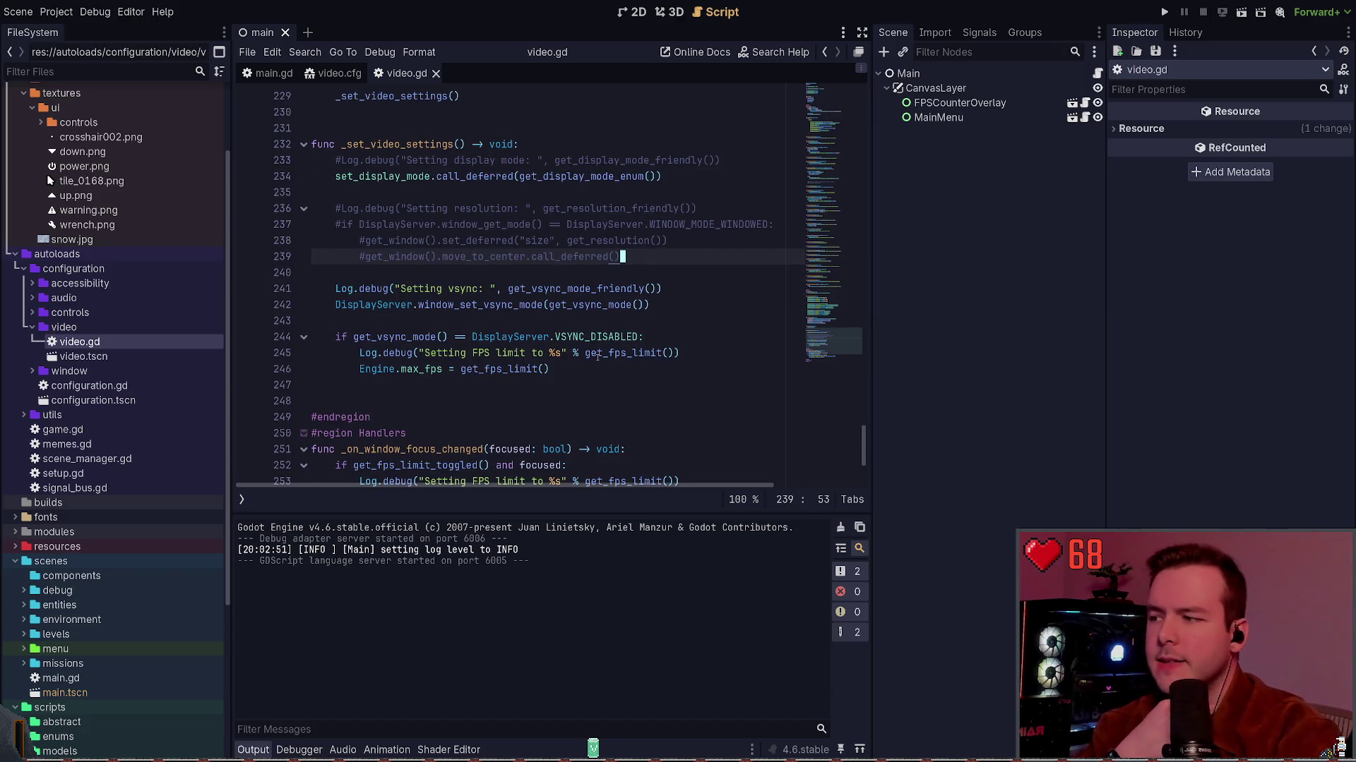
pyautogui.scroll(-2, 598, 356)
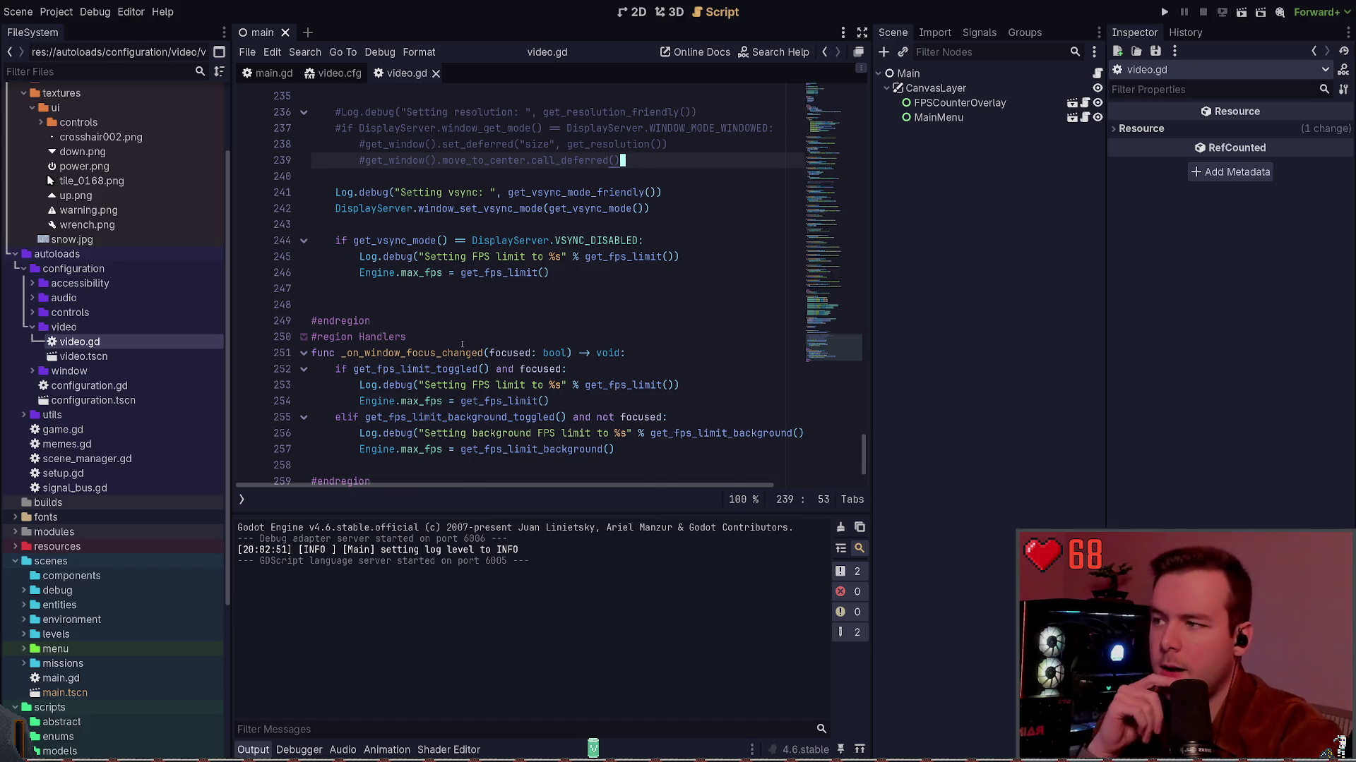
pyautogui.scroll(2, 463, 344)
pyautogui.scroll(2, 470, 349)
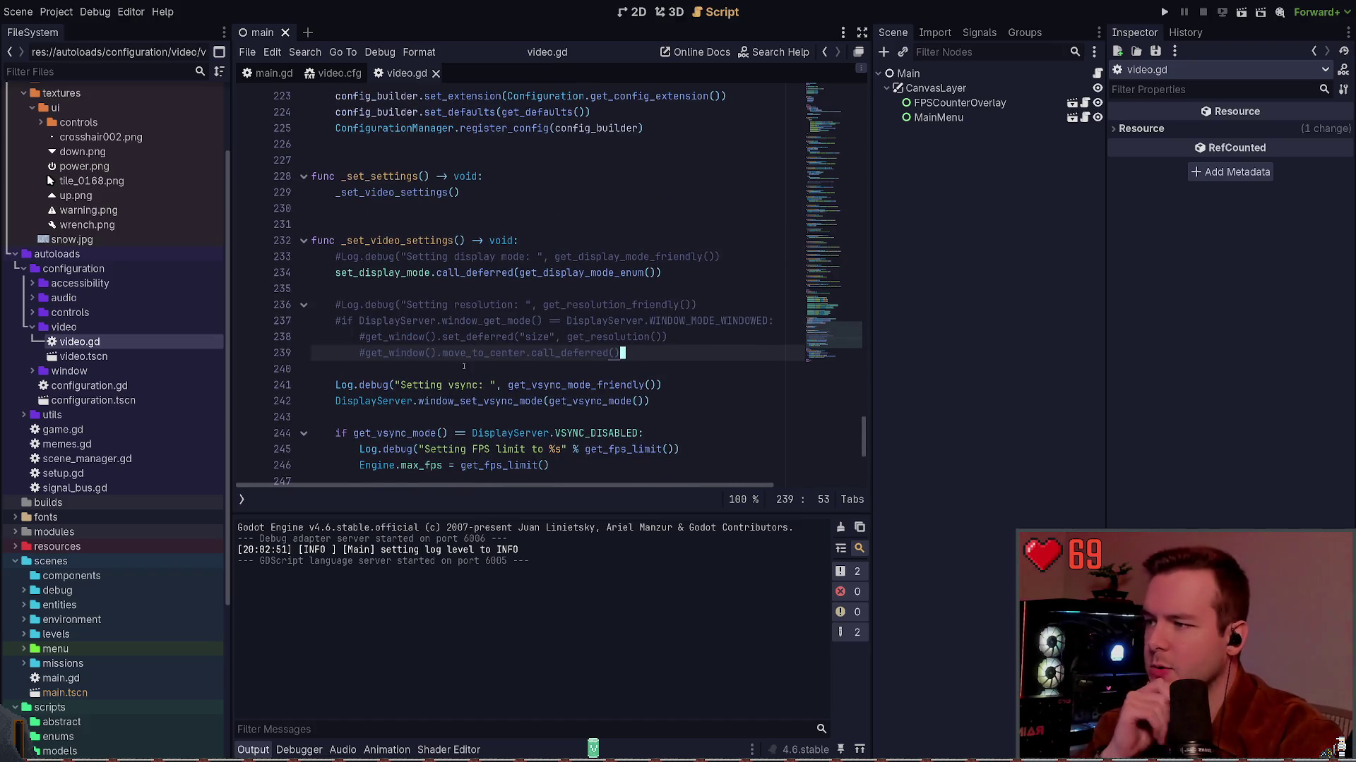
pyautogui.scroll(-1, 464, 366)
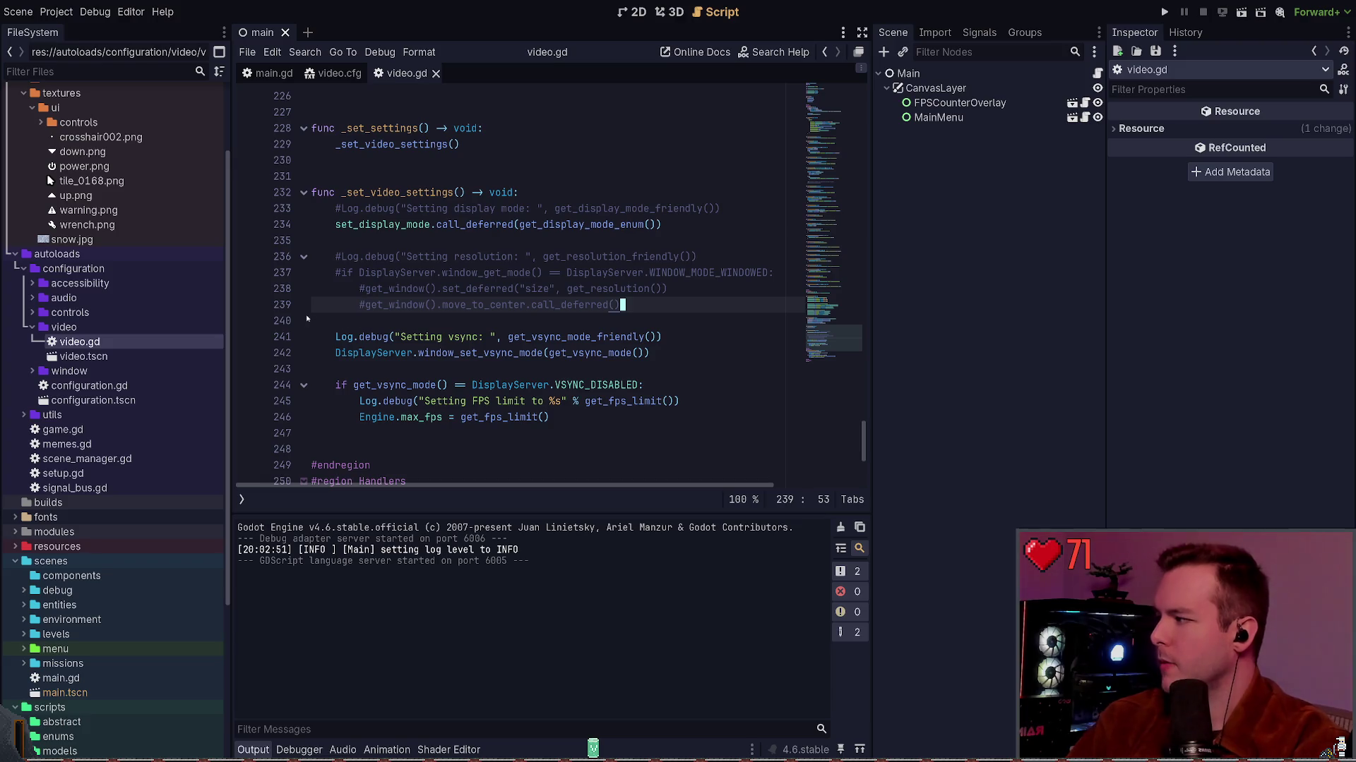
pyautogui.click(432, 323)
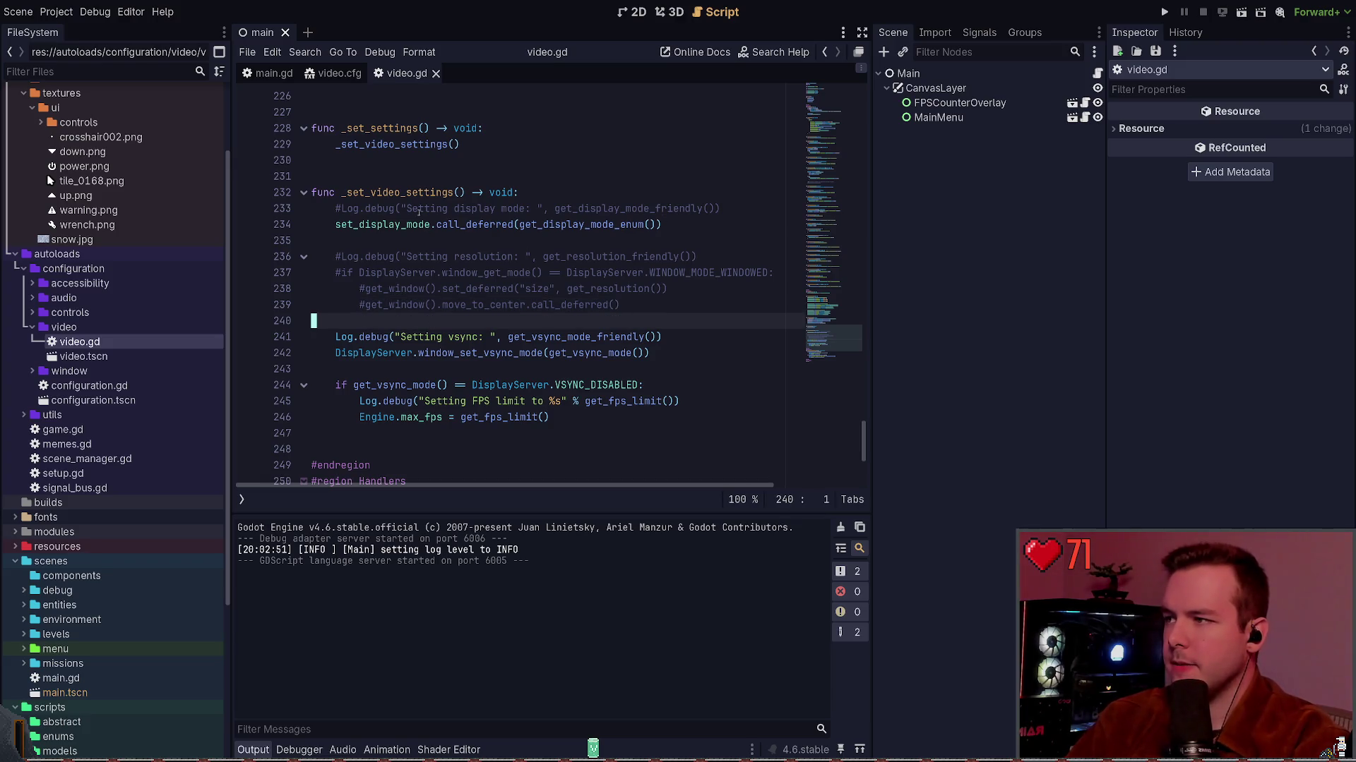
pyautogui.moveTo(663, 225); pyautogui.dragTo(314, 225)
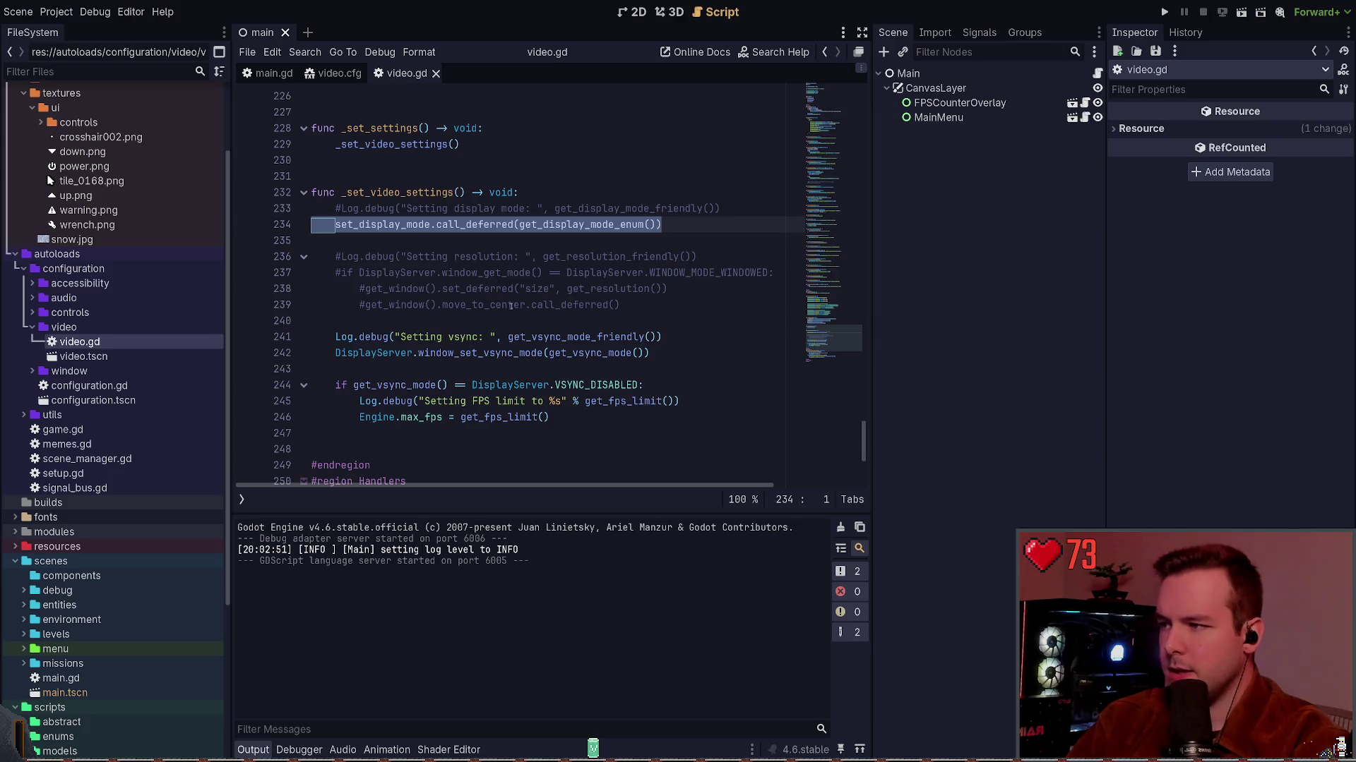
pyautogui.click(487, 319)
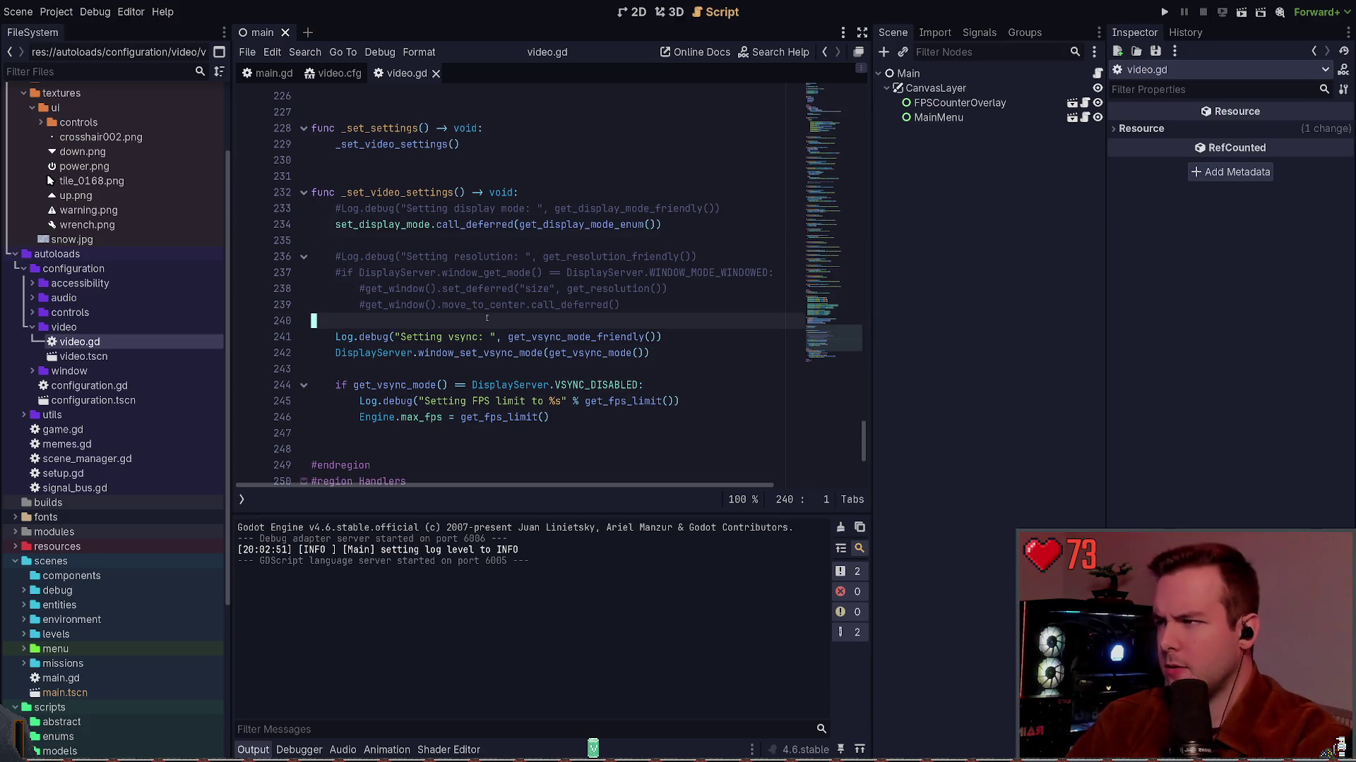
# Add a set_vsync_mode() call on line 241 and jump to its definition.
pyautogui.press('Return')
pyautogui.press('Tab')
pyautogui.write('set_v')
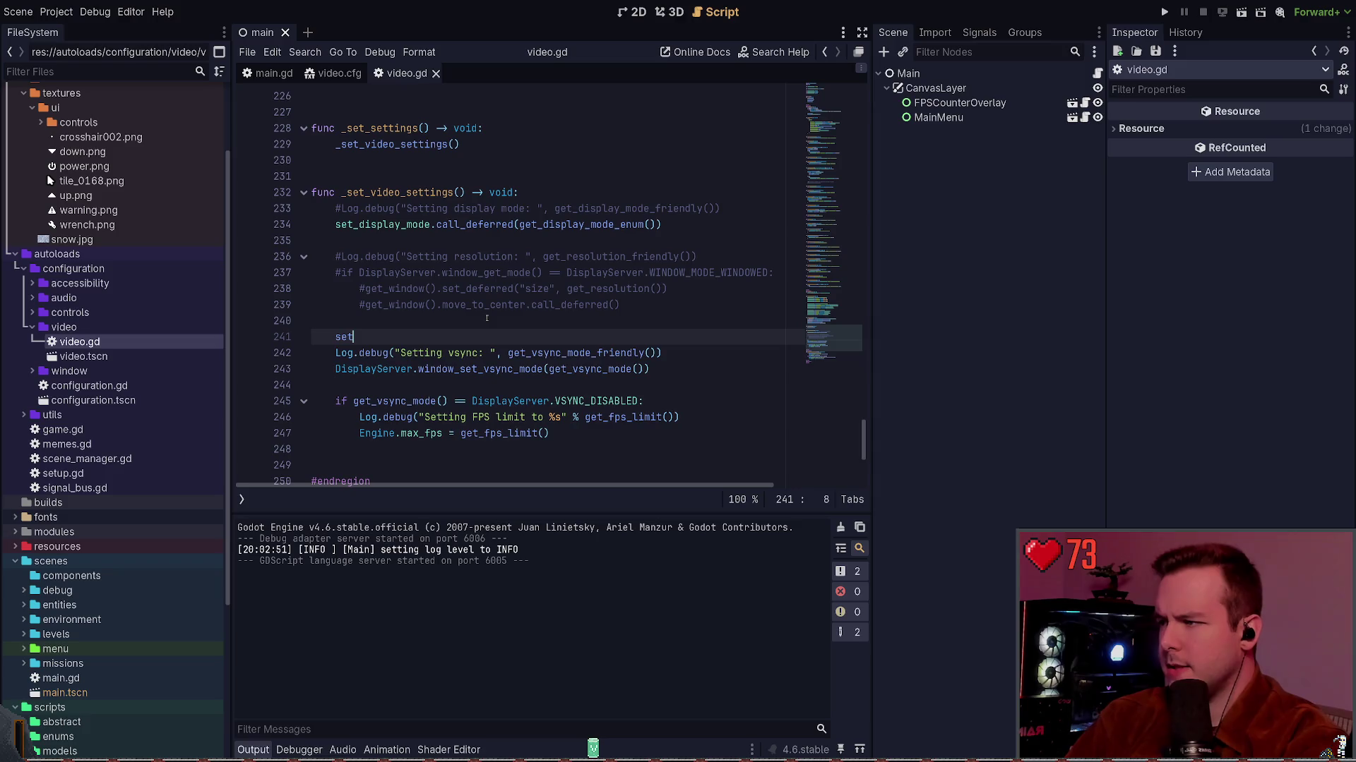
pyautogui.press('Return')
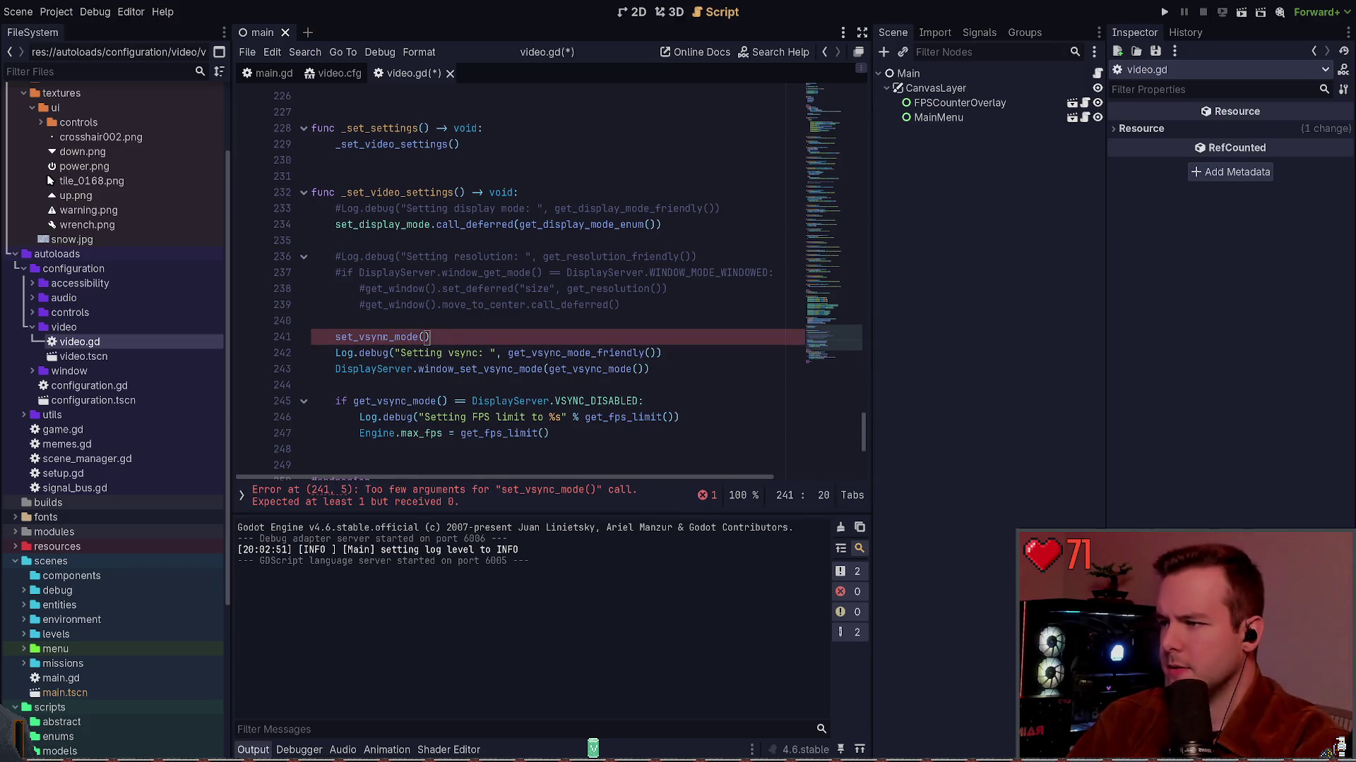
pyautogui.keyDown('ctrl'); pyautogui.click(381, 341); pyautogui.keyUp('ctrl')
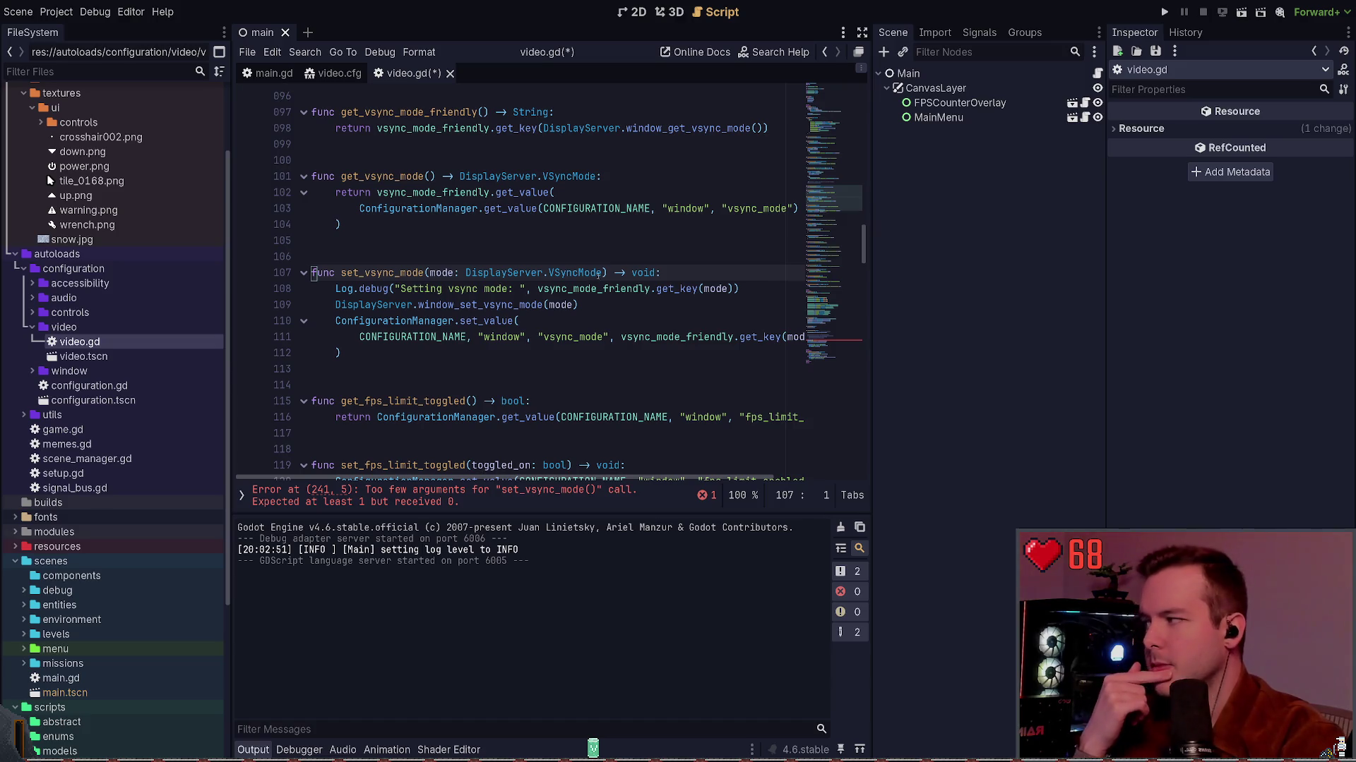
# Compare set_vsync_mode's mode parameter with set_display_mode's save parameter.
pyautogui.click(605, 272)
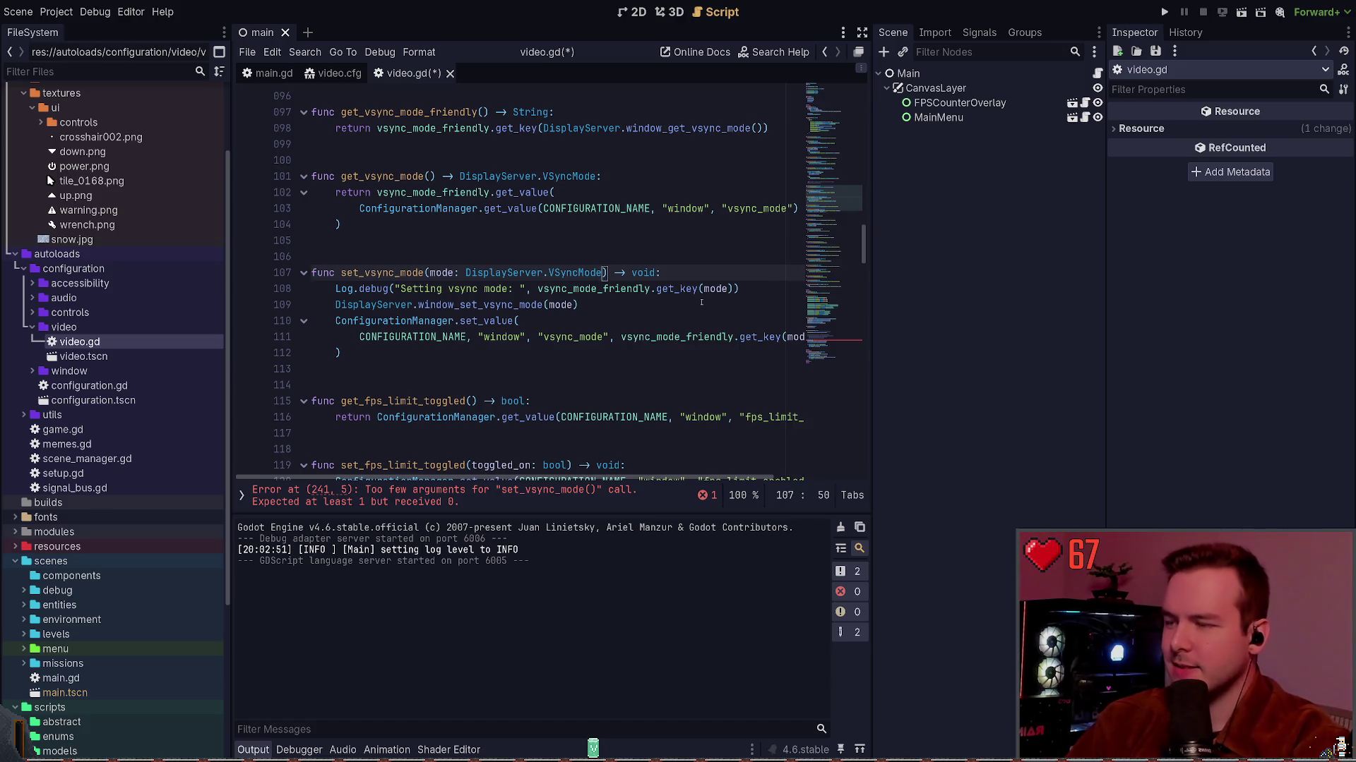
pyautogui.scroll(6, 581, 231)
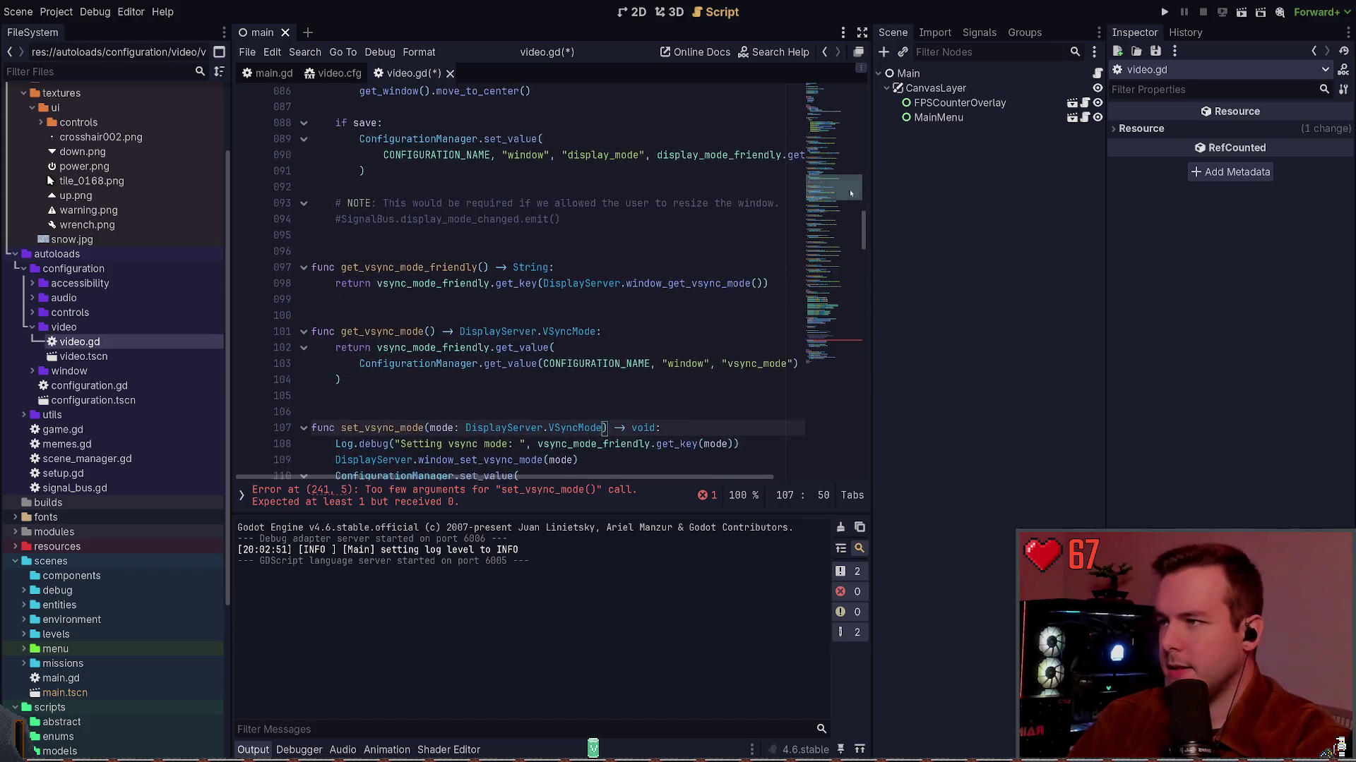
pyautogui.scroll(8, 644, 222)
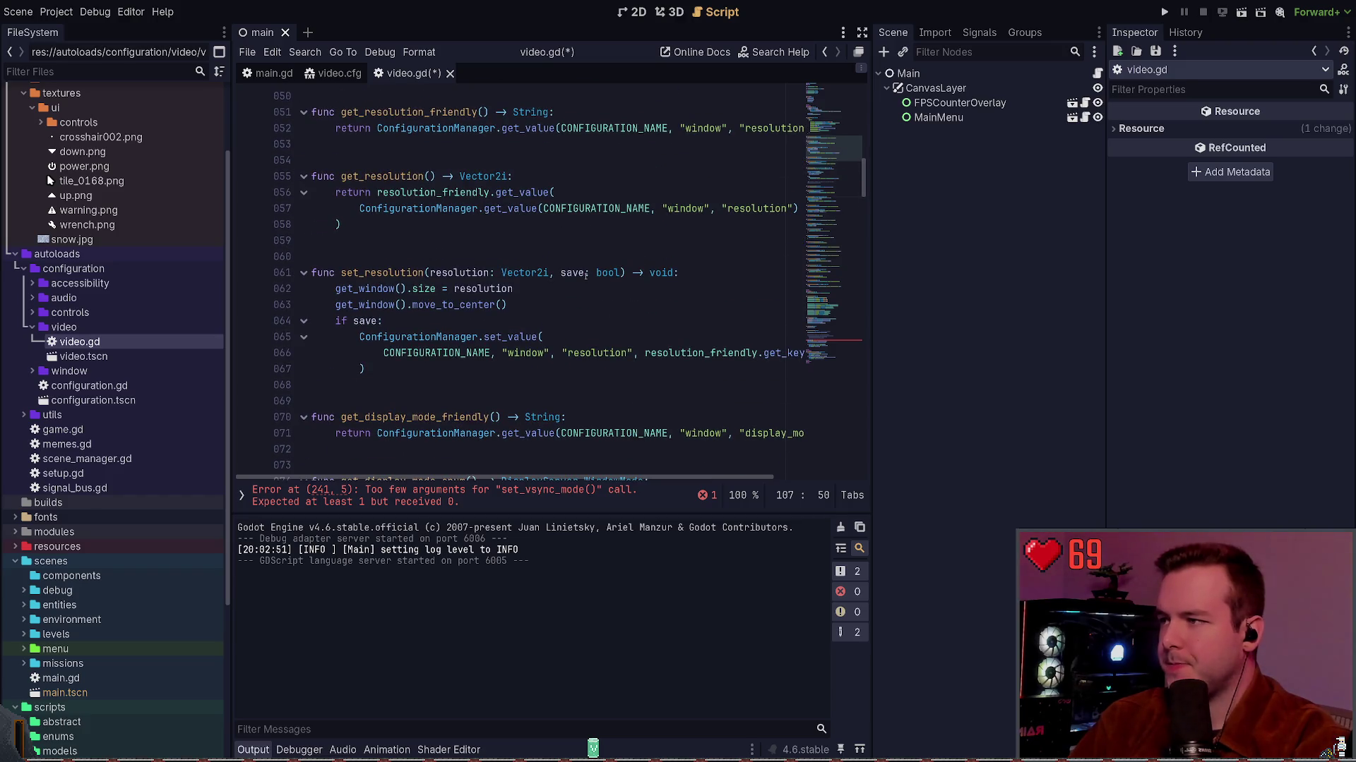
pyautogui.scroll(-7, 480, 215)
pyautogui.scroll(-1, 691, 196)
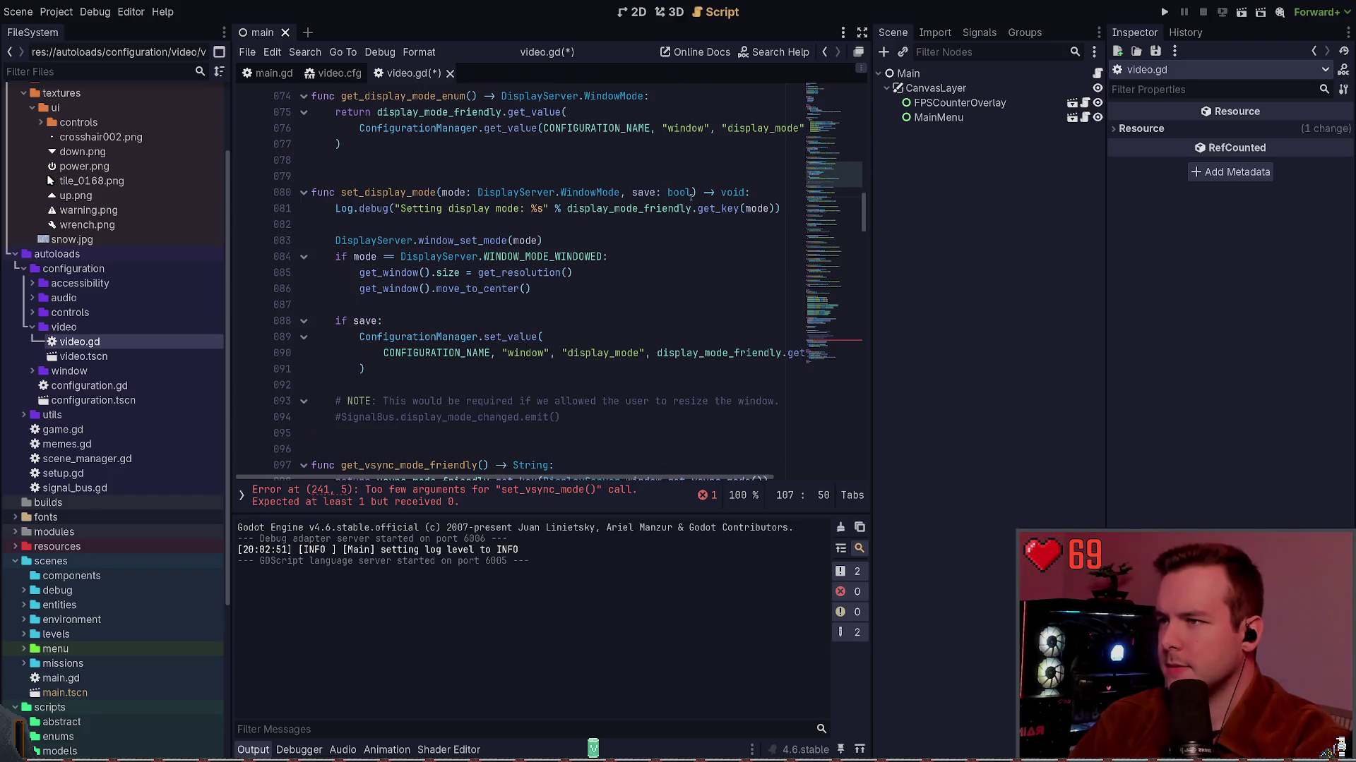
pyautogui.moveTo(691, 192); pyautogui.dragTo(621, 192)
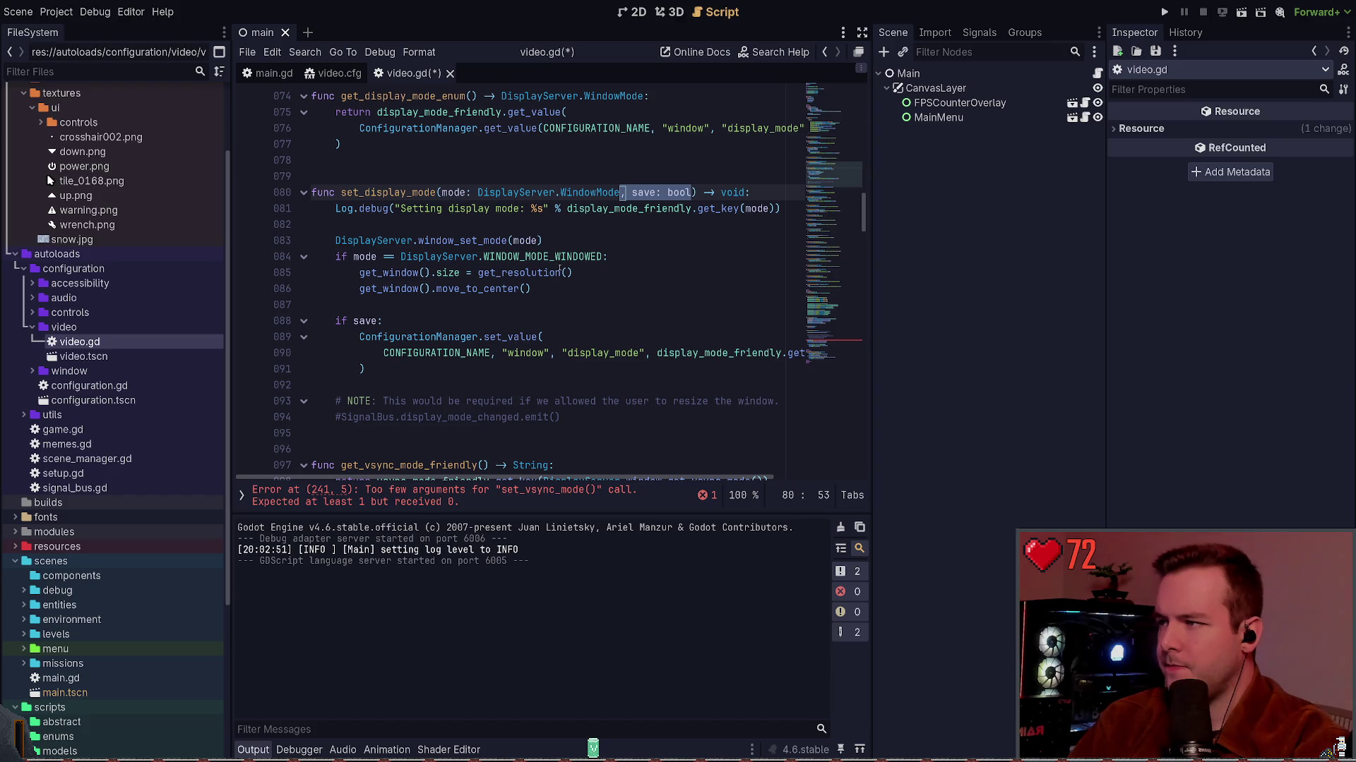
pyautogui.scroll(-15, 560, 269)
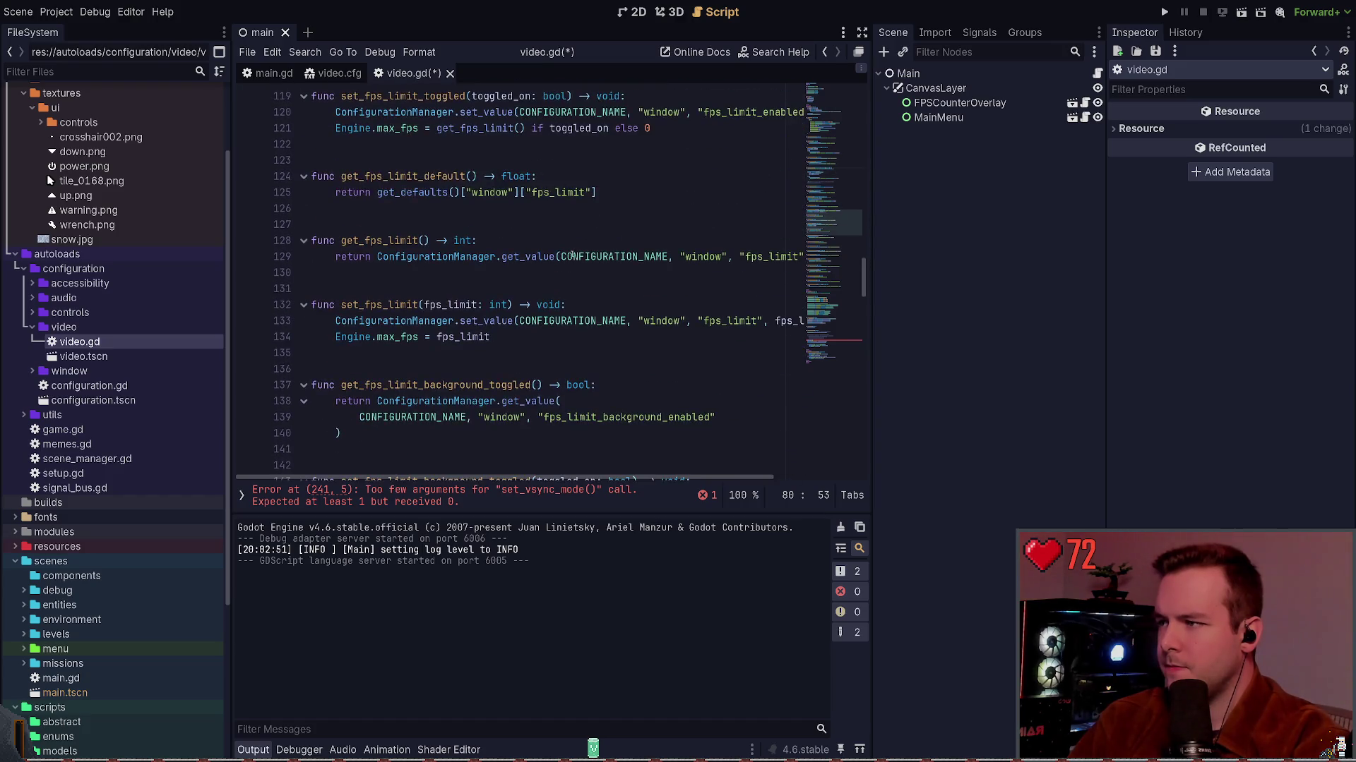
pyautogui.scroll(7, 572, 255)
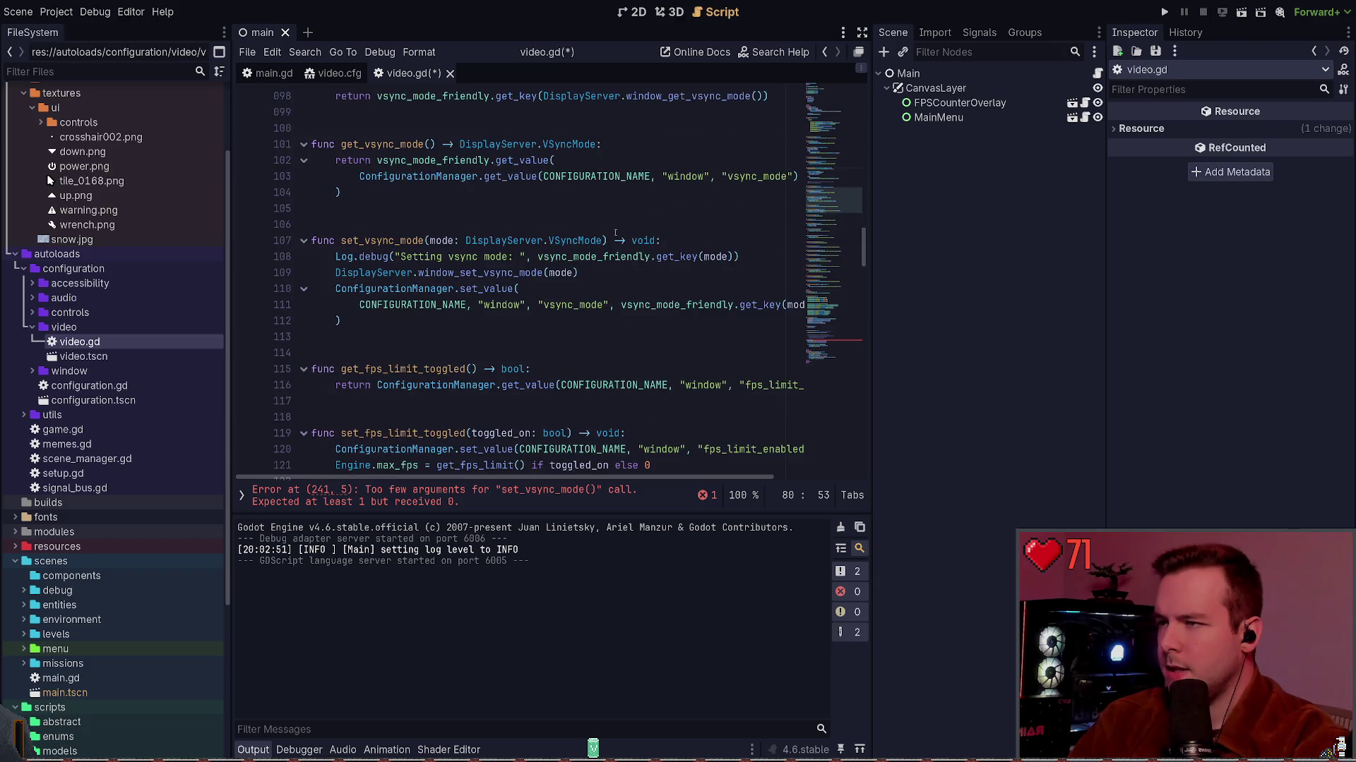
# Add 'save: bool' to set_vsync_mode, nest the set_value lines under 'if save:', and save.
pyautogui.click(603, 240)
pyautogui.write(', save: bool')
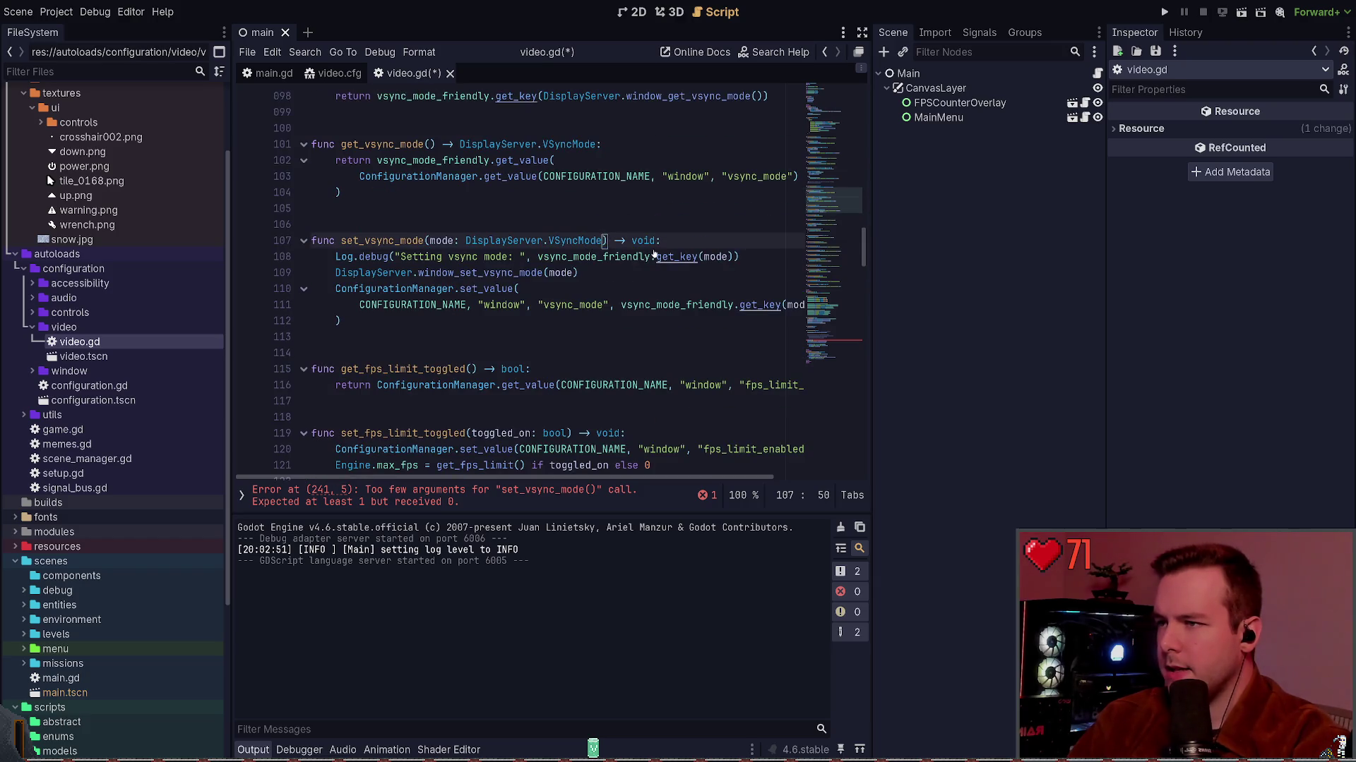
pyautogui.click(637, 272)
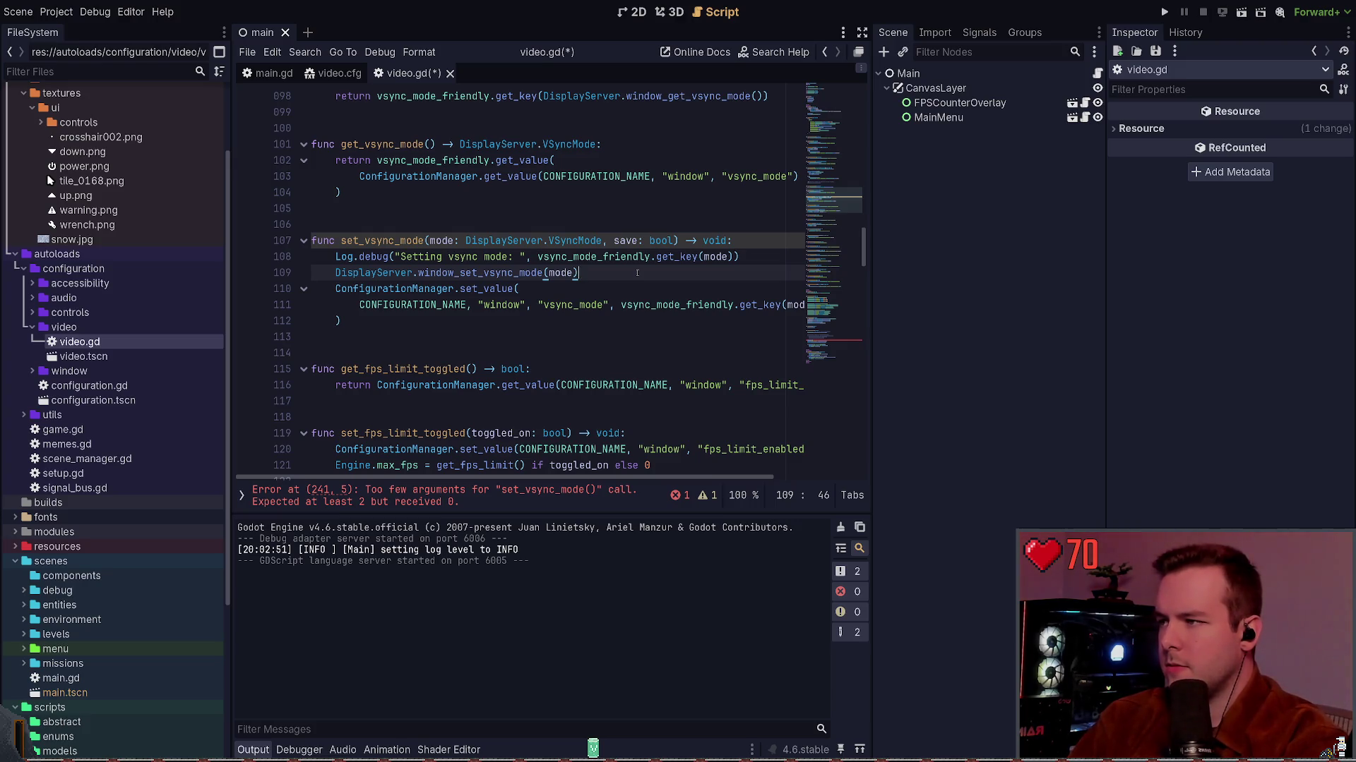
pyautogui.press('Return')
pyautogui.press('Return')
pyautogui.write('if')
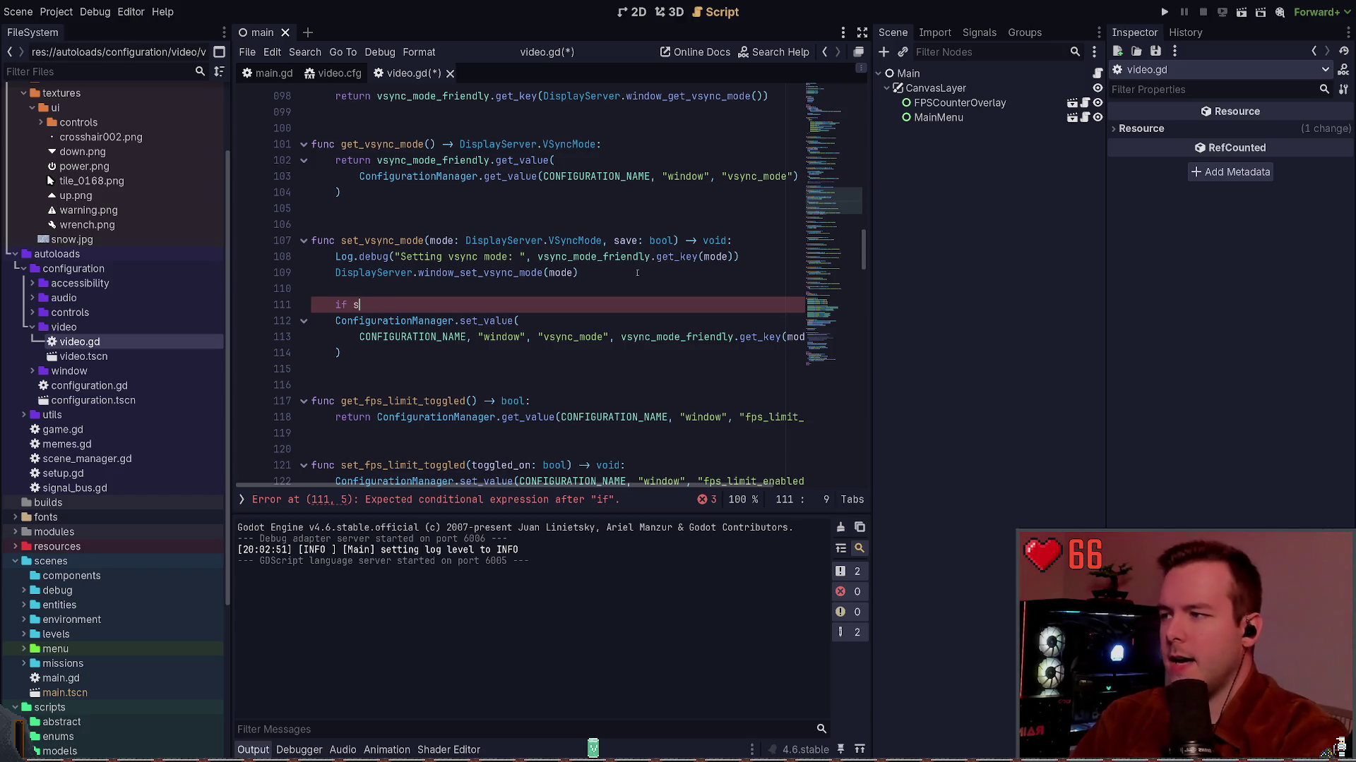
pyautogui.write('save:')
pyautogui.press('Down')
pyautogui.press('Down')
pyautogui.hotkey('shift', 'Down')
pyautogui.press('Tab')
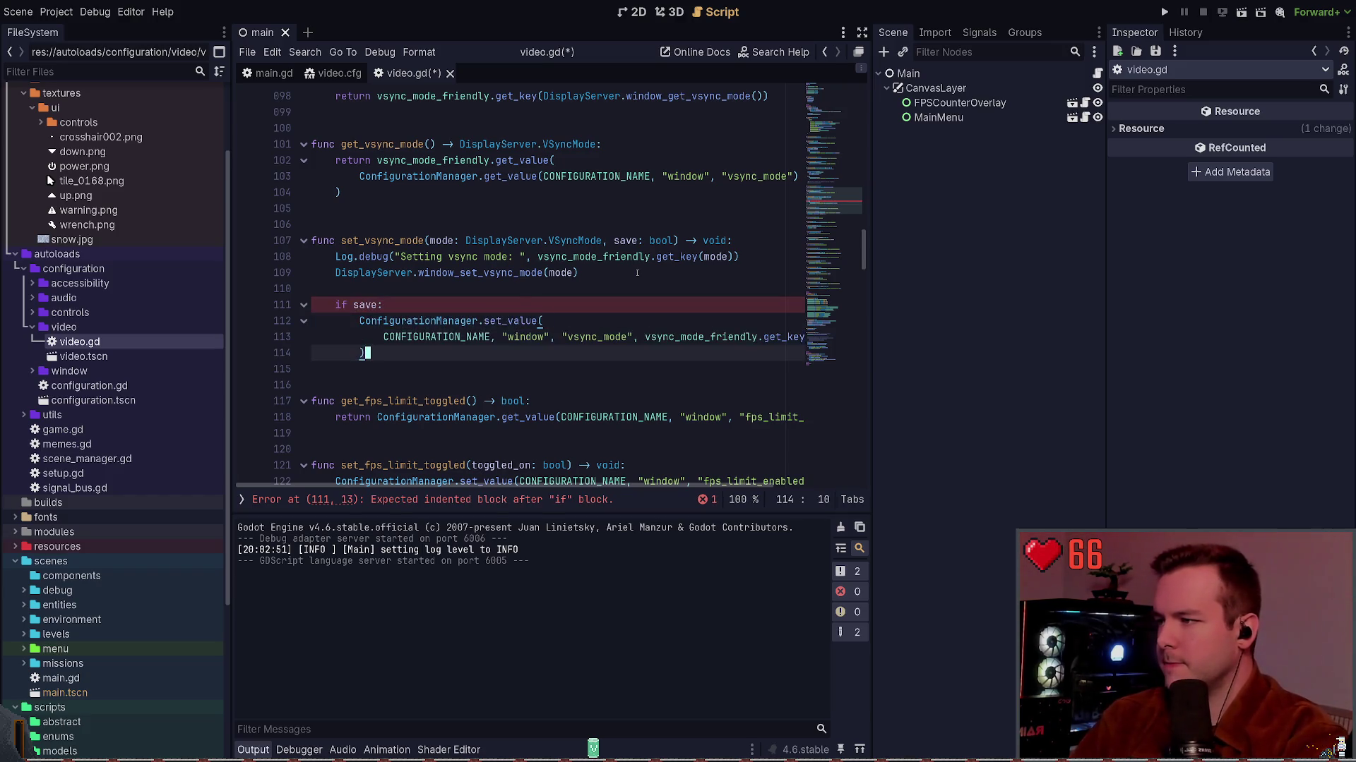
pyautogui.hotkey('ctrl', 's')
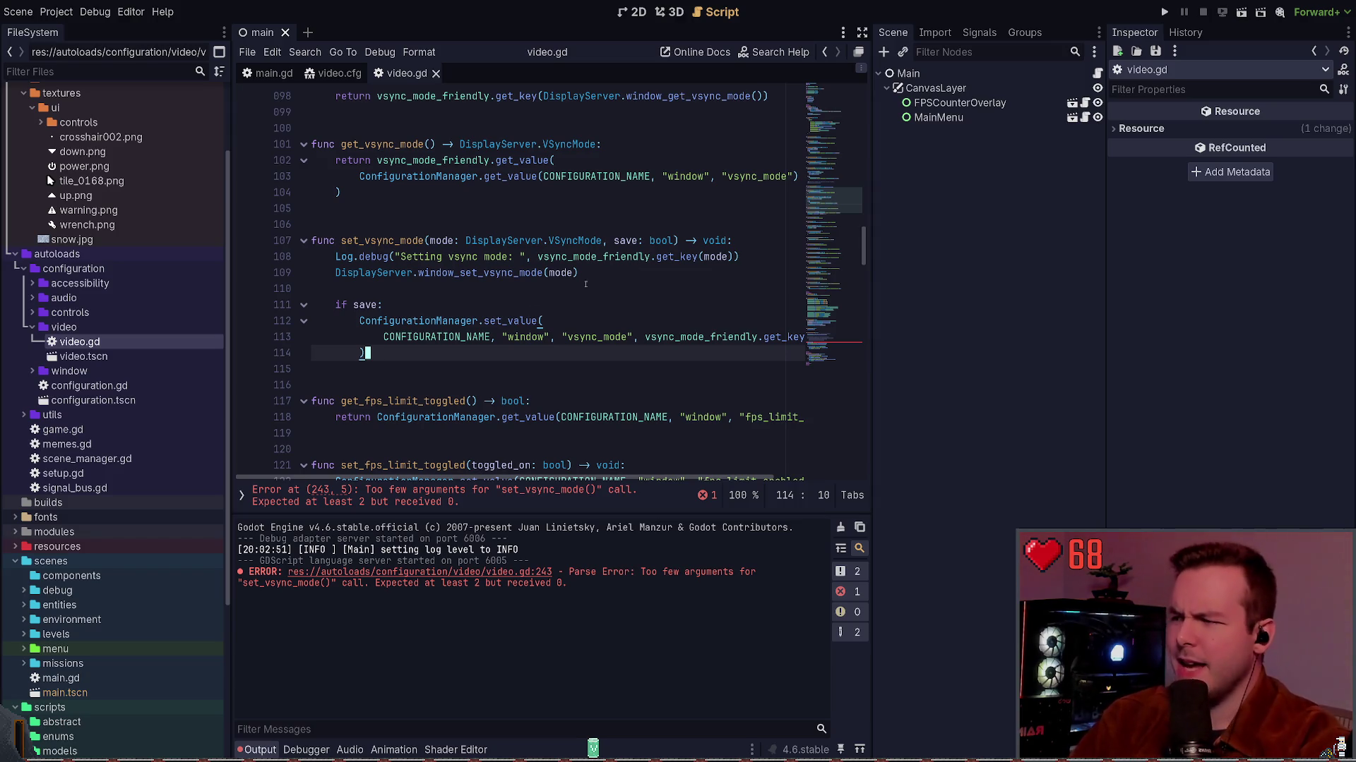
pyautogui.click(508, 294)
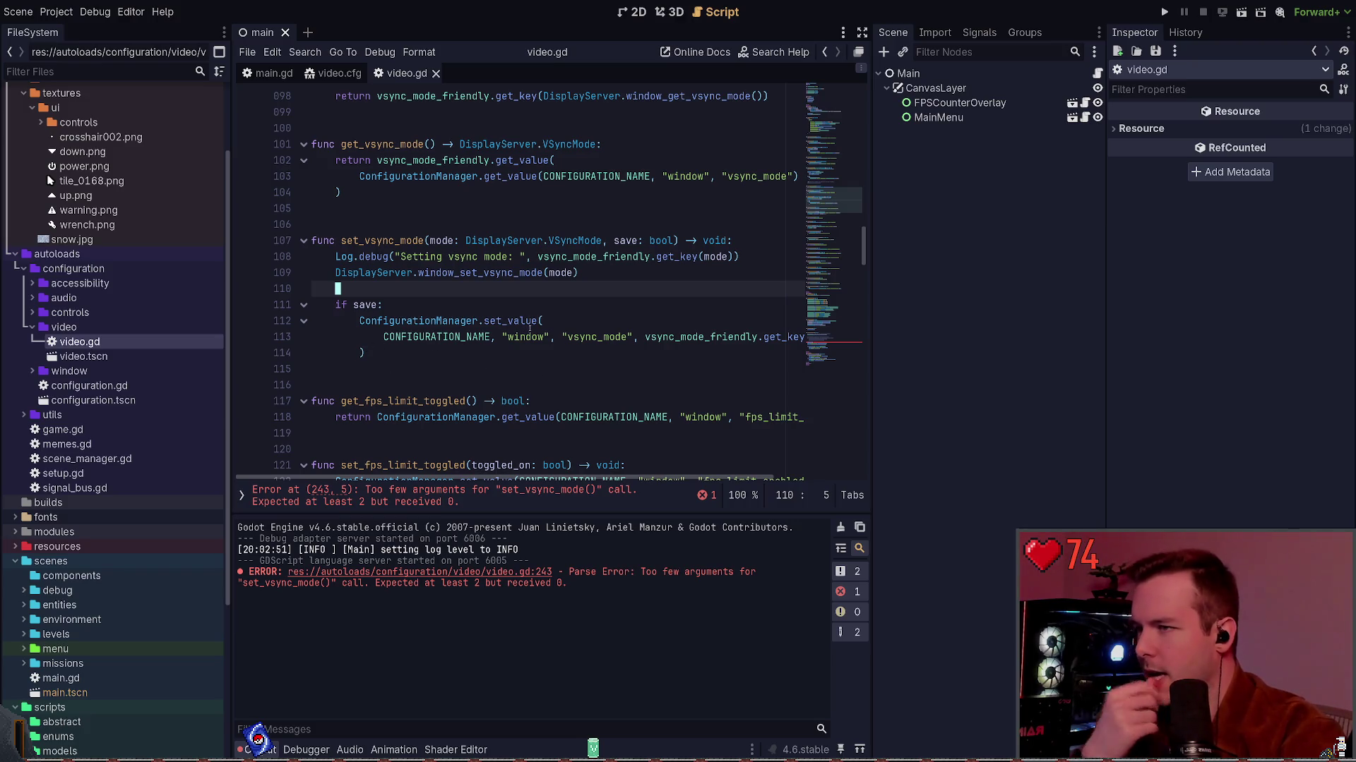
# Pass get_vsync_mode() and false to the set_vsync_mode call on line 243.
pyautogui.click(830, 343)
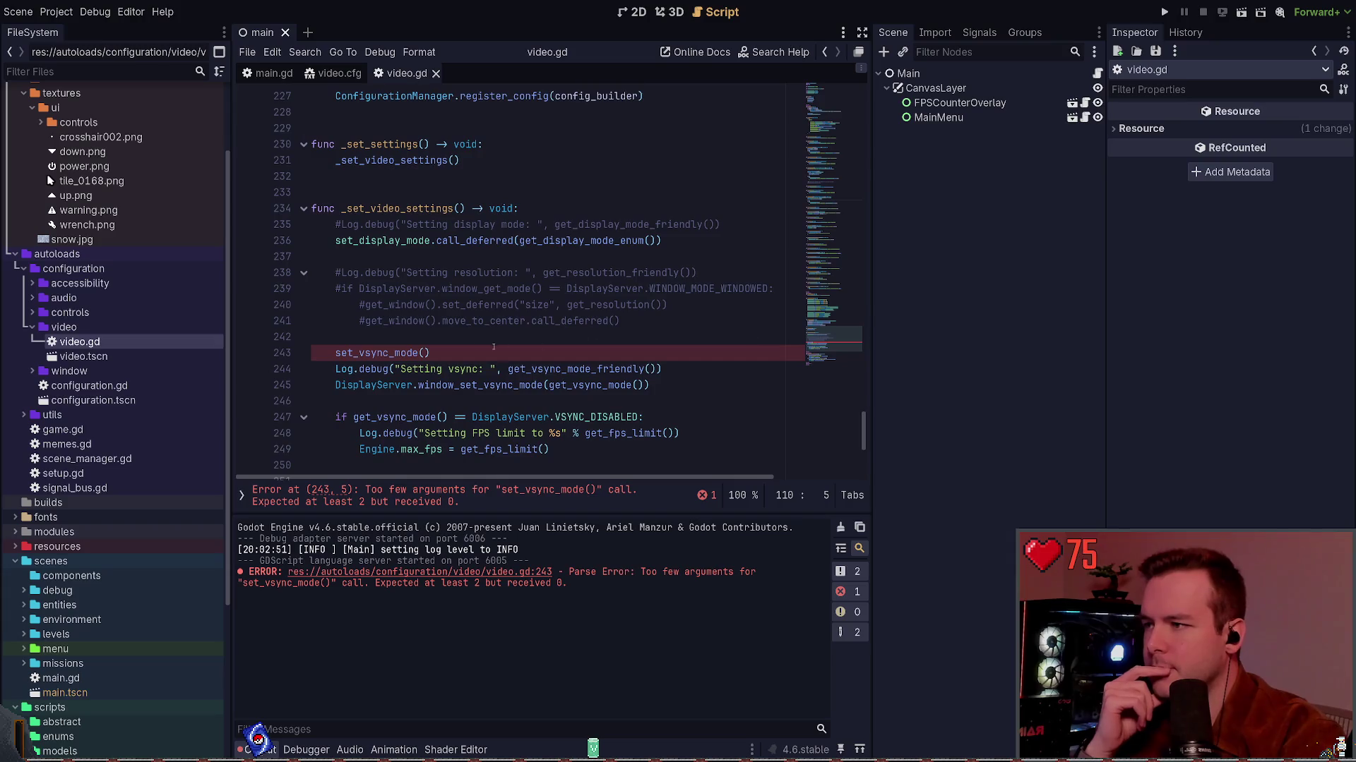
pyautogui.click(429, 352)
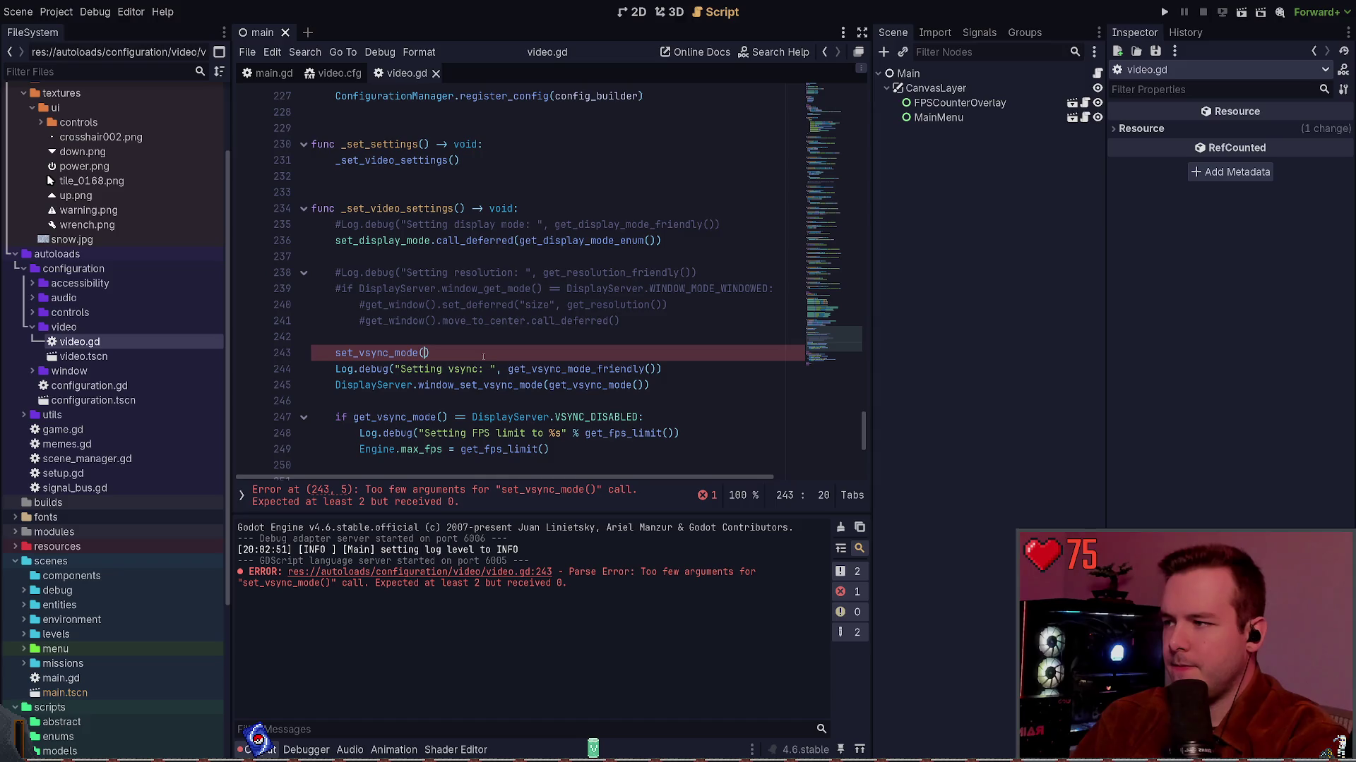
pyautogui.write('get_')
pyautogui.write('vsync')
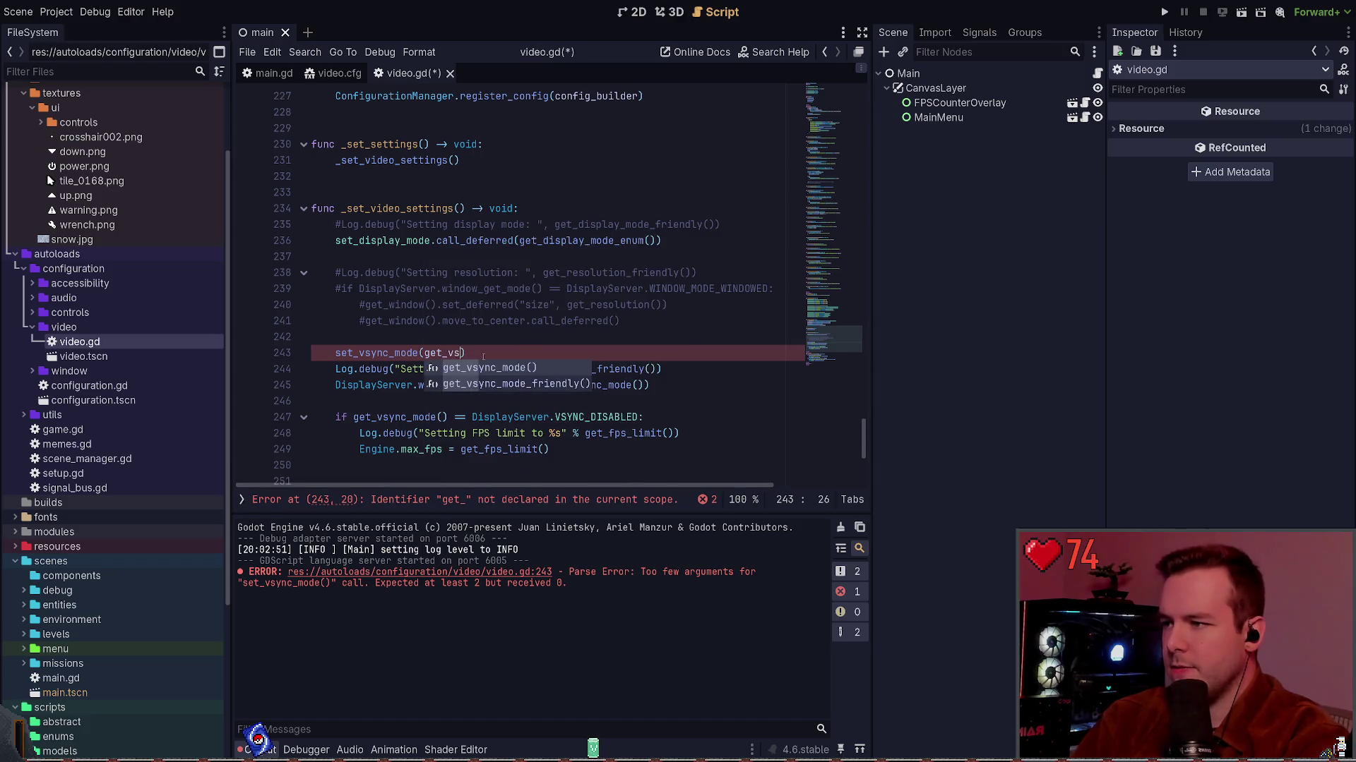
pyautogui.press('Return')
pyautogui.write(', false')
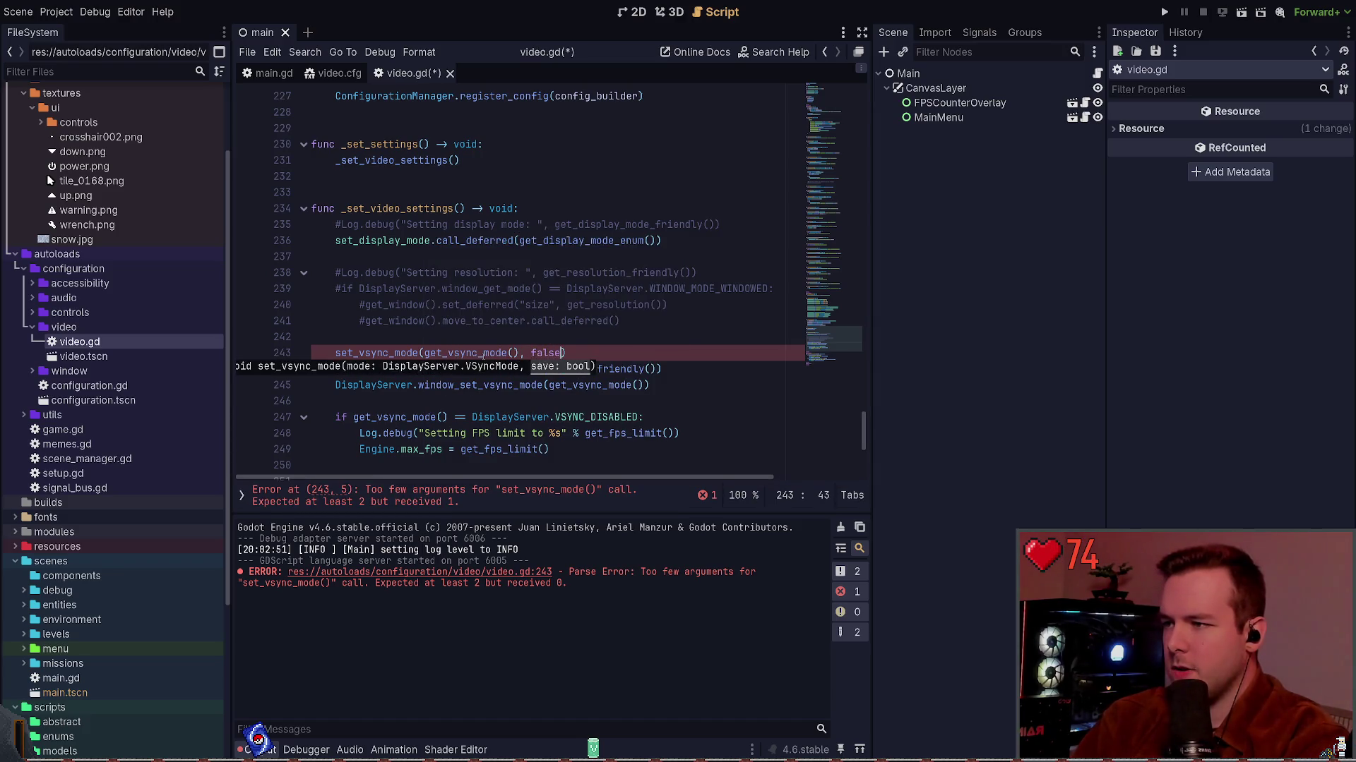
# Comment out the old Log.debug and vsync lines below it.
pyautogui.press('Down')
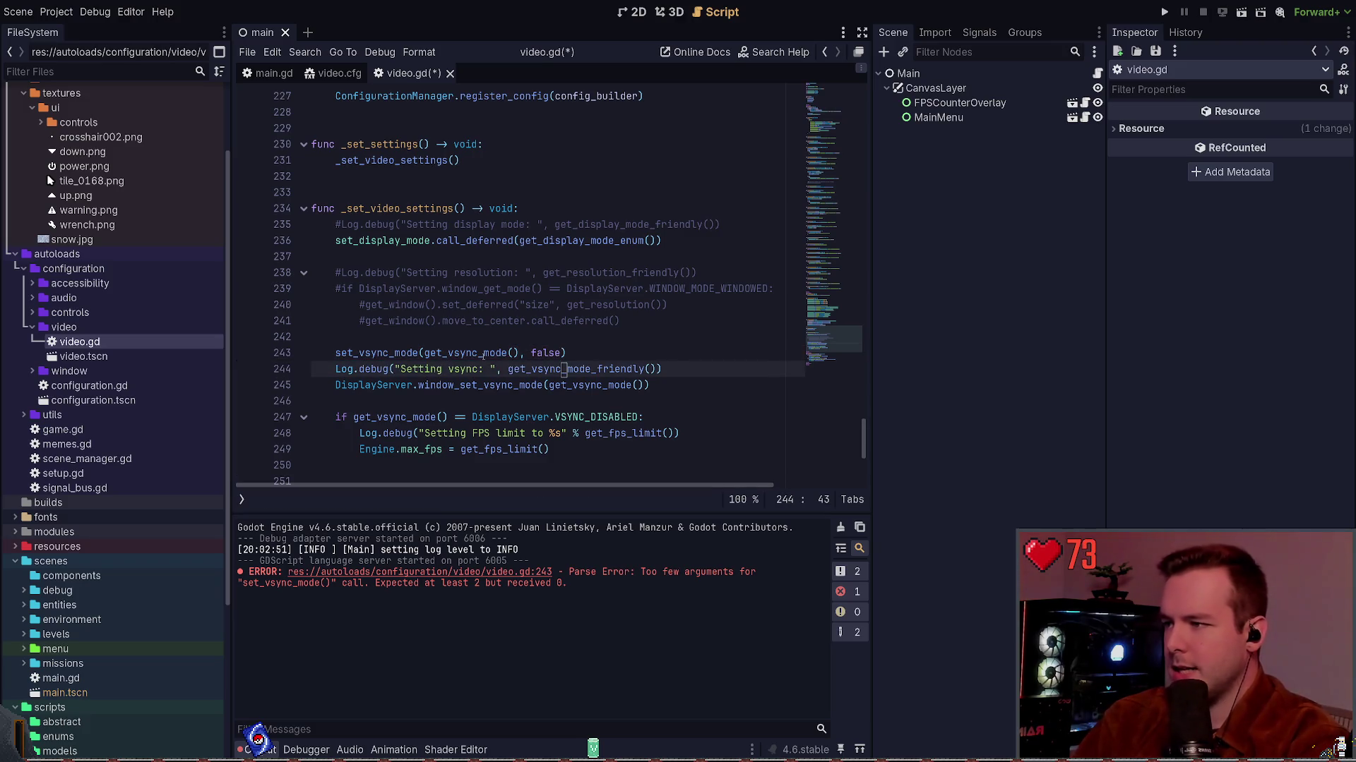
pyautogui.hotkey('shift', 'Down')
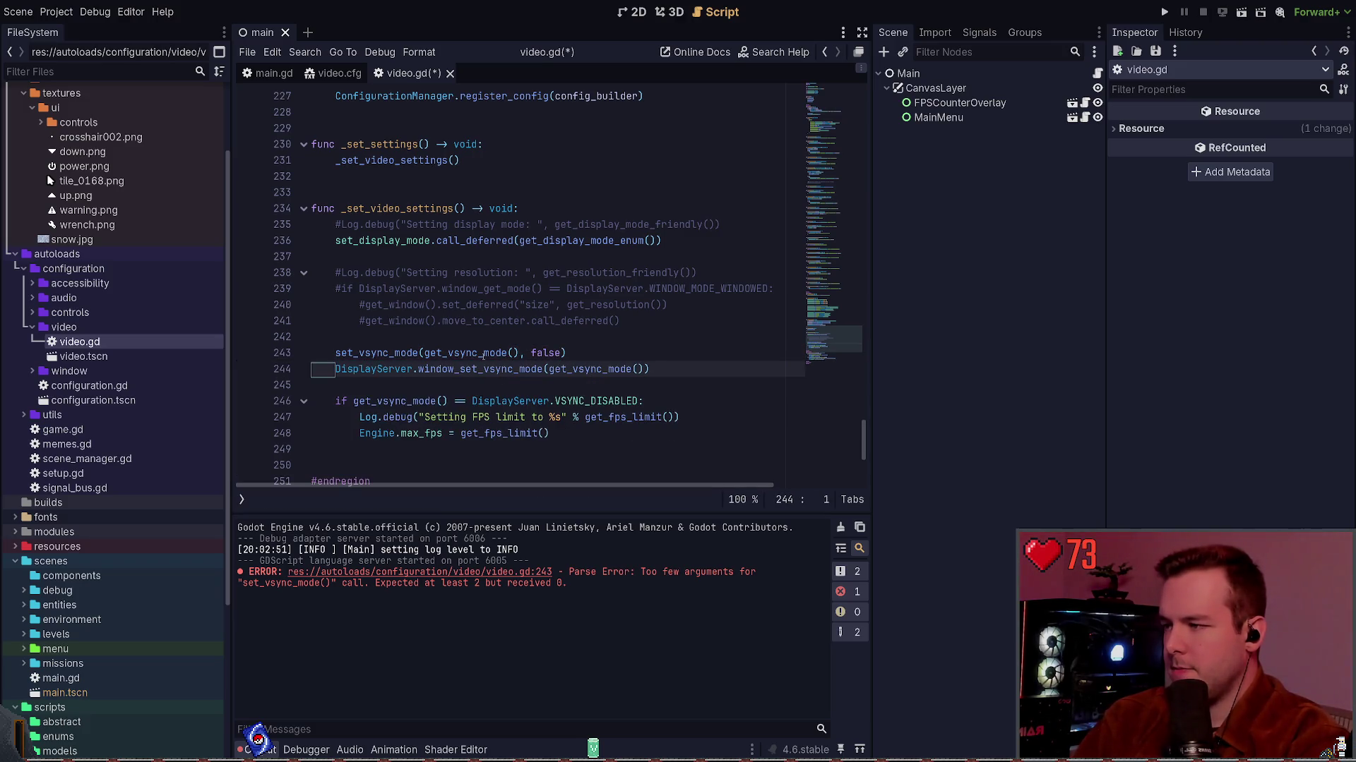
pyautogui.hotkey('ctrl', 'k')
# Move the set_vsync_mode call up under set_display_mode, save, and drop its call_deferred.
pyautogui.press('Up')
pyautogui.press('Home')
pyautogui.hotkey('ctrl', 'Right')
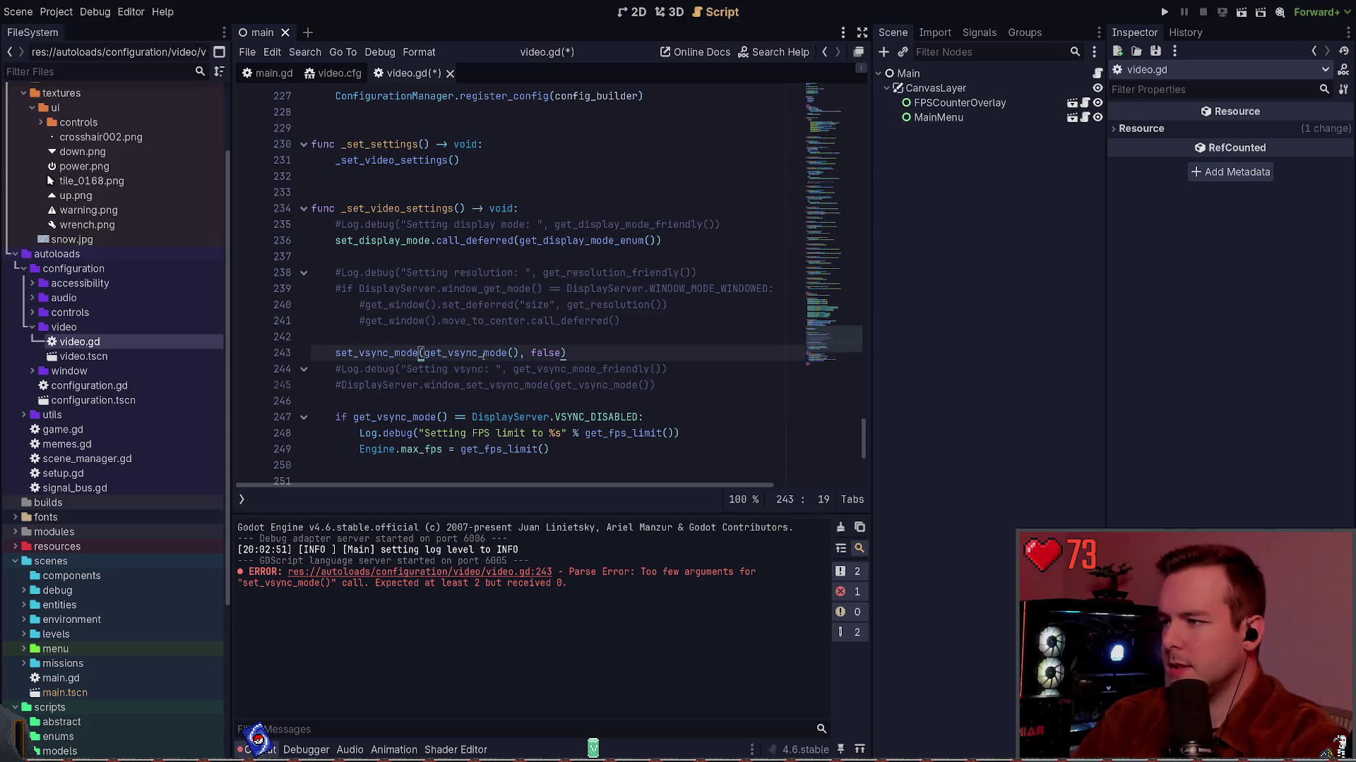
pyautogui.write('.call_d')
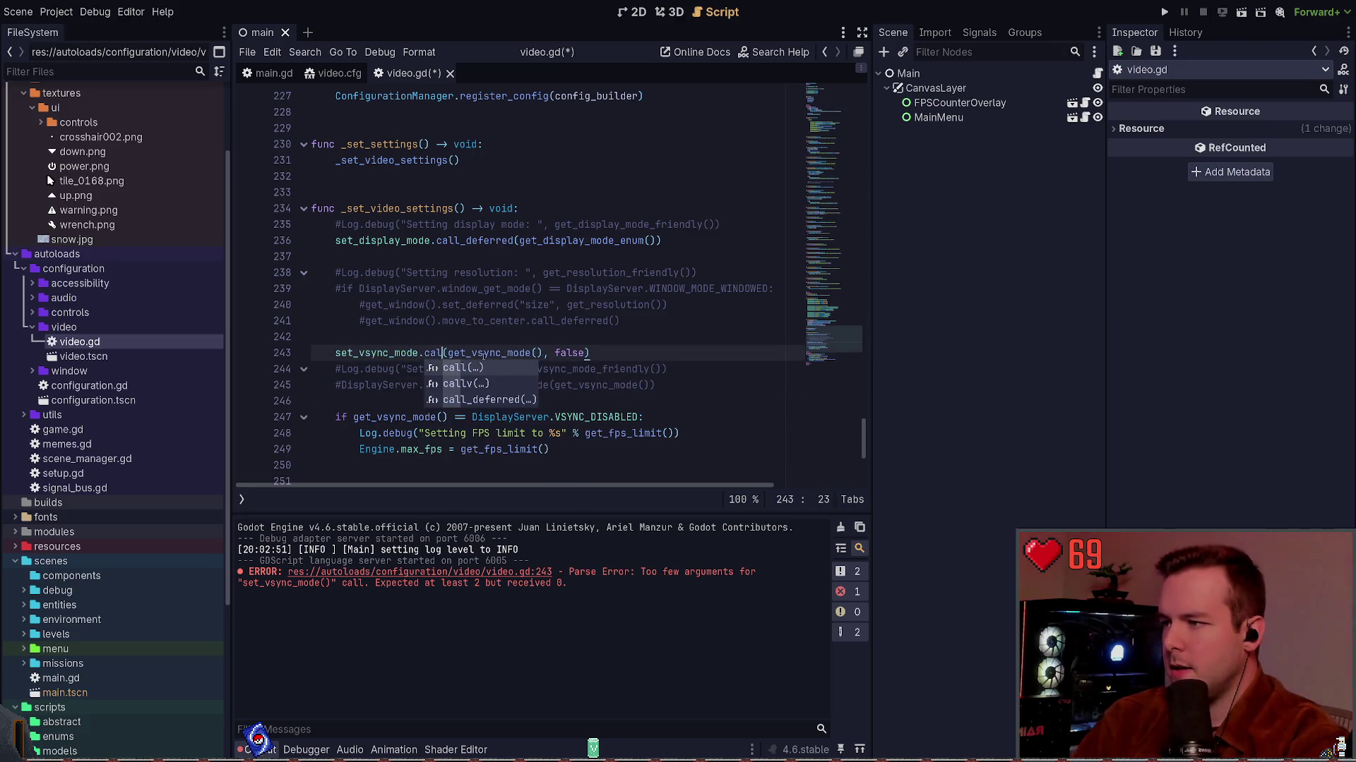
pyautogui.press('Return')
pyautogui.hotkey('alt', 'Up')
pyautogui.hotkey('alt', 'Up')
pyautogui.hotkey('alt', 'Up')
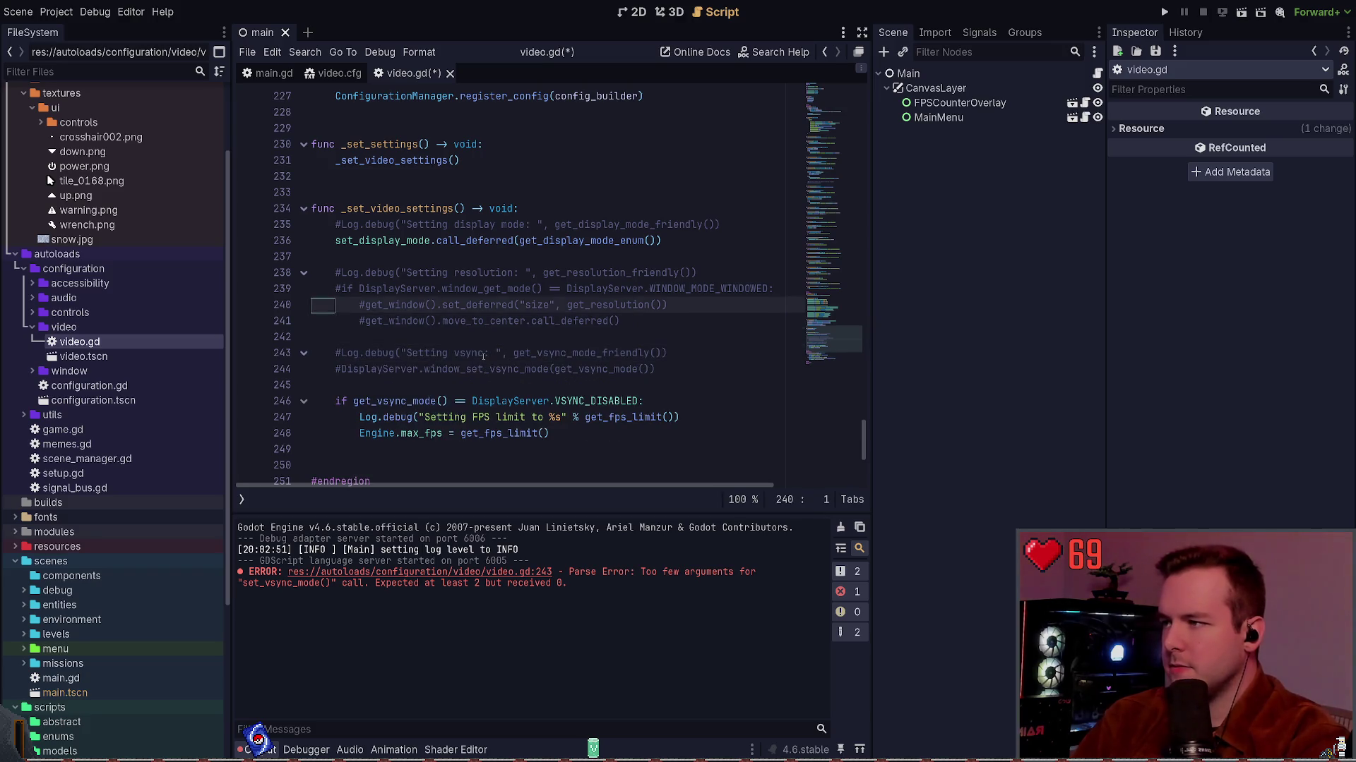
pyautogui.press('End')
pyautogui.hotkey('ctrl', 's')
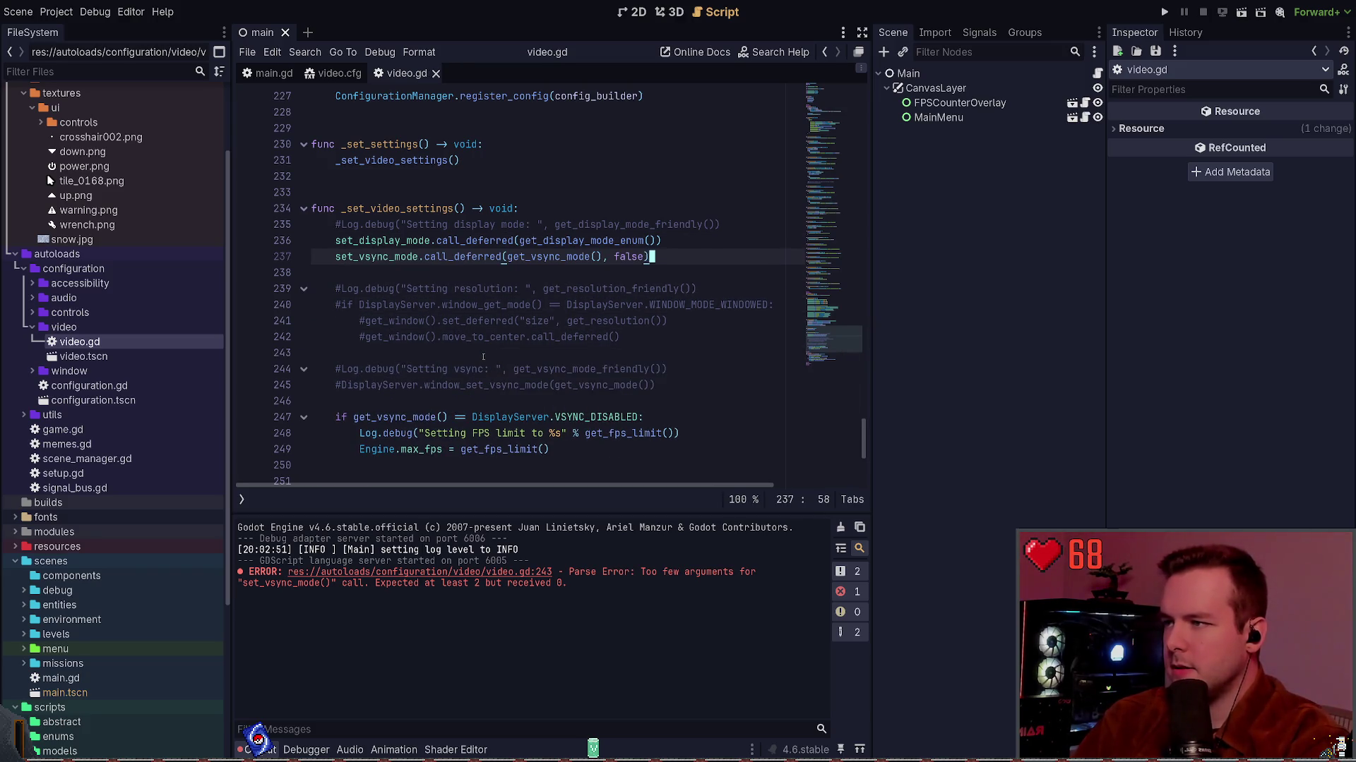
pyautogui.hotkey('ctrl', 'Left')
pyautogui.hotkey('ctrl', 'Left')
pyautogui.hotkey('ctrl', 'Left')
pyautogui.hotkey('ctrl', 'Delete')
pyautogui.hotkey('ctrl', 'Delete')
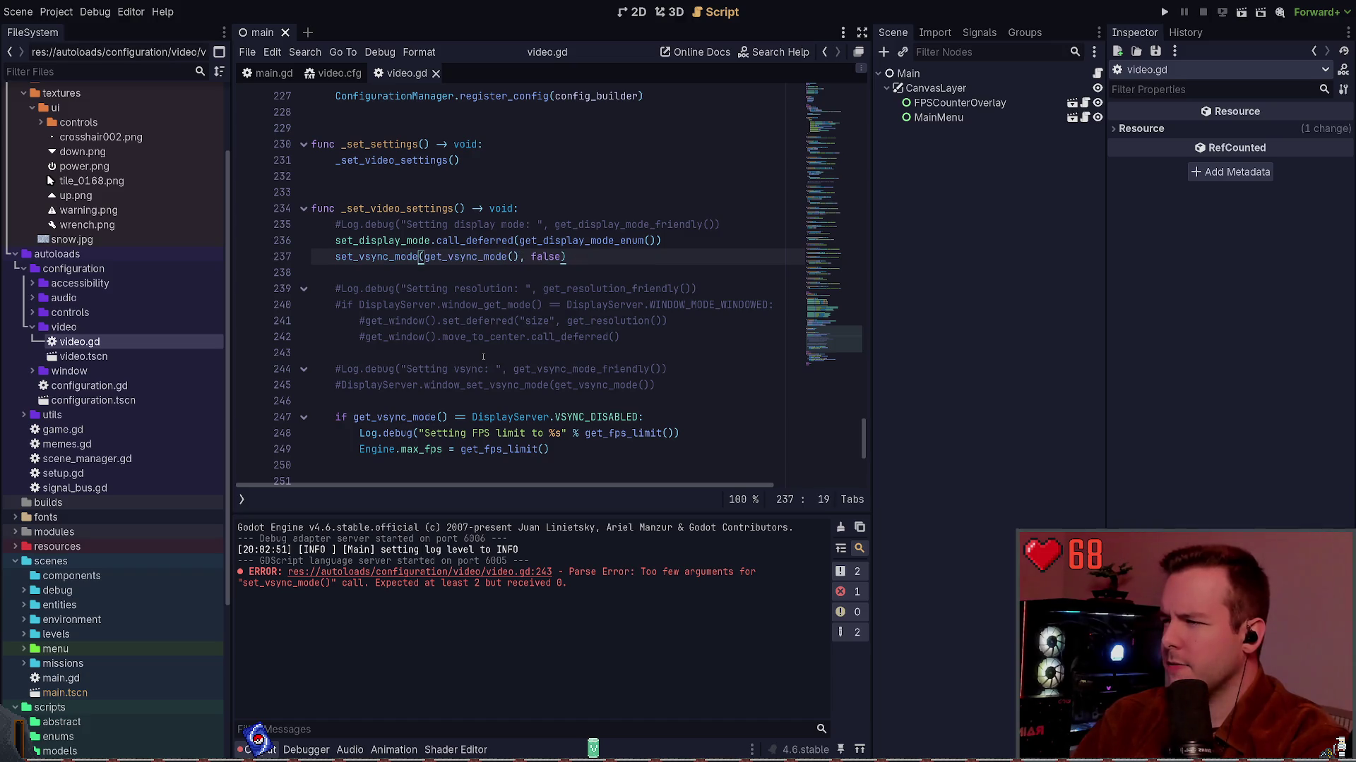
pyautogui.press('Down')
pyautogui.press('Down')
pyautogui.press('Down')
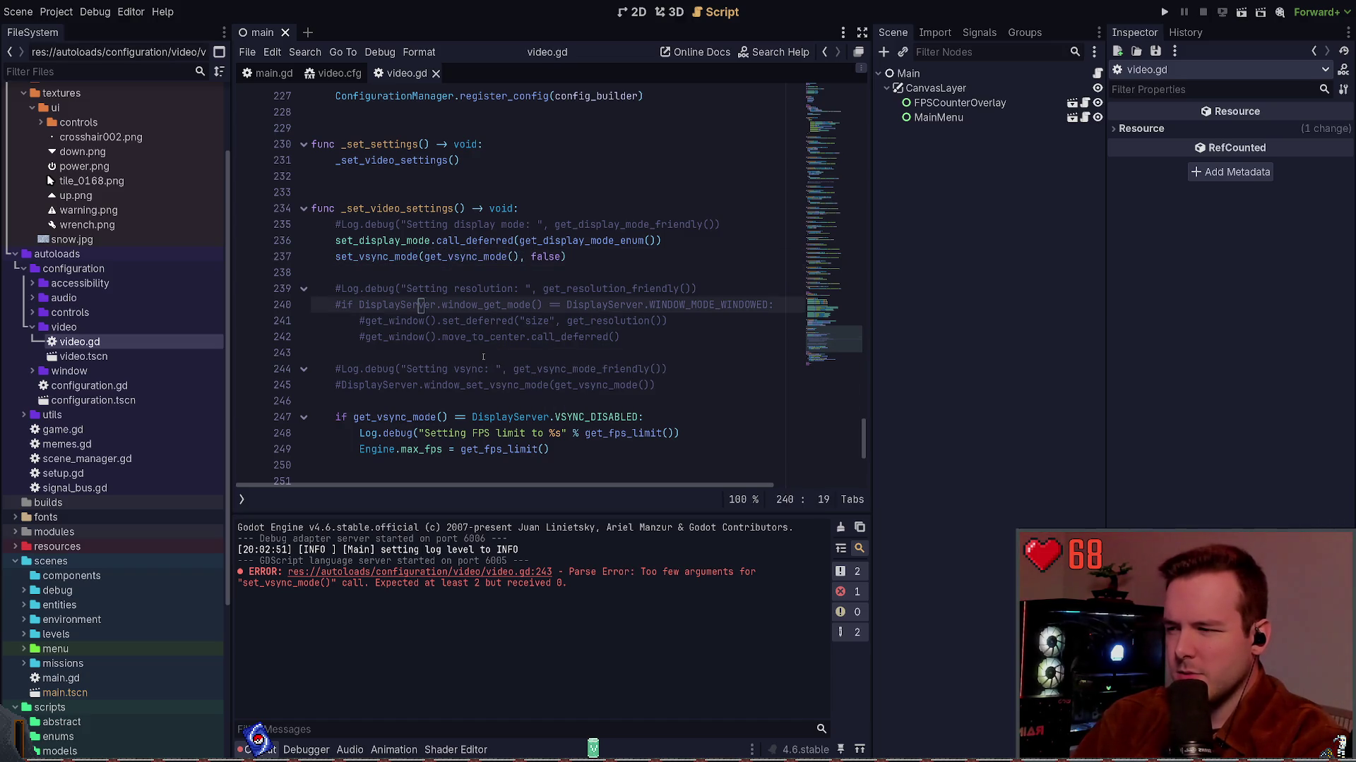
pyautogui.scroll(-1, 449, 324)
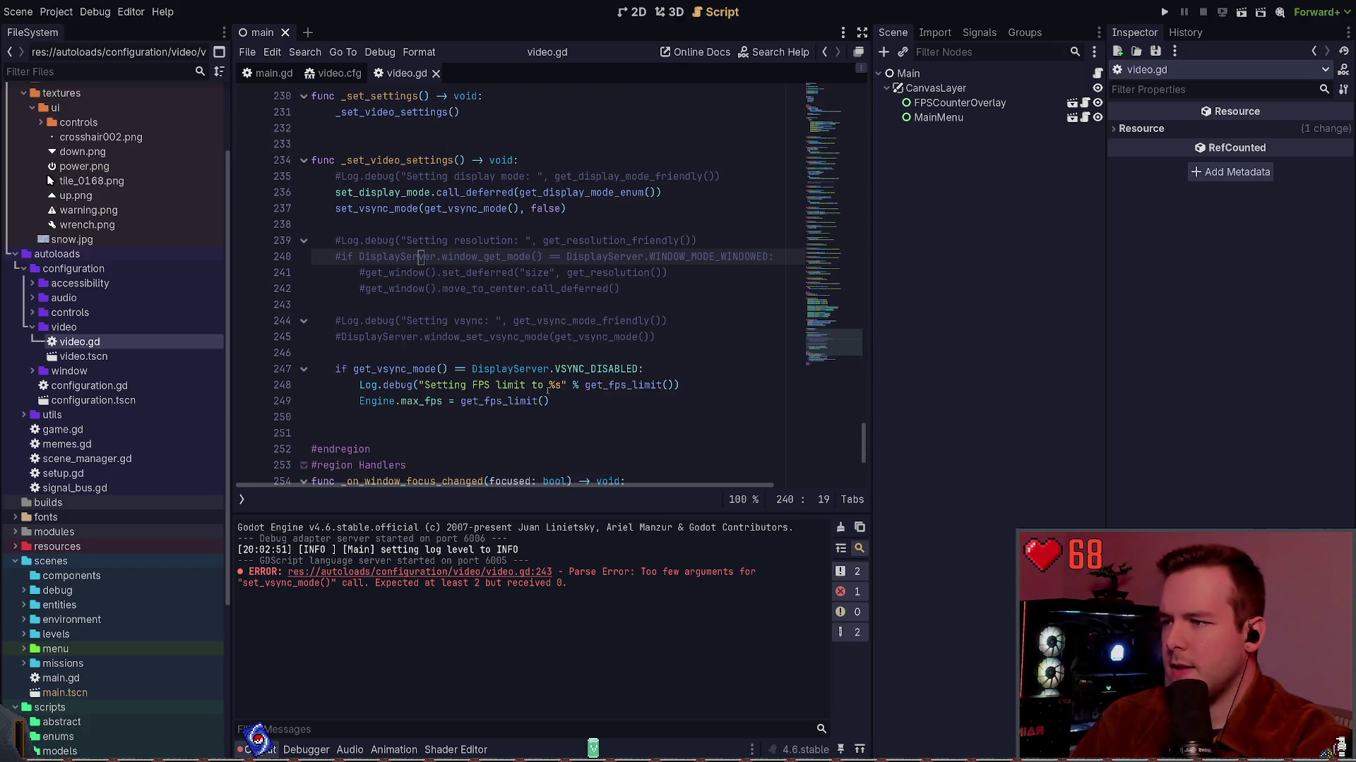
# Paste the copied FPS-limit if-block after window_set_vsync_mode inside set_vsync_mode and fix its indentation.
pyautogui.moveTo(549, 401)
pyautogui.mouseDown()
pyautogui.moveTo(536, 385)
pyautogui.moveTo(550, 351)
pyautogui.mouseUp()
pyautogui.hotkey('ctrl', 'c')
pyautogui.click(551, 351)
pyautogui.keyDown('ctrl'); pyautogui.click(375, 208); pyautogui.keyUp('ctrl')
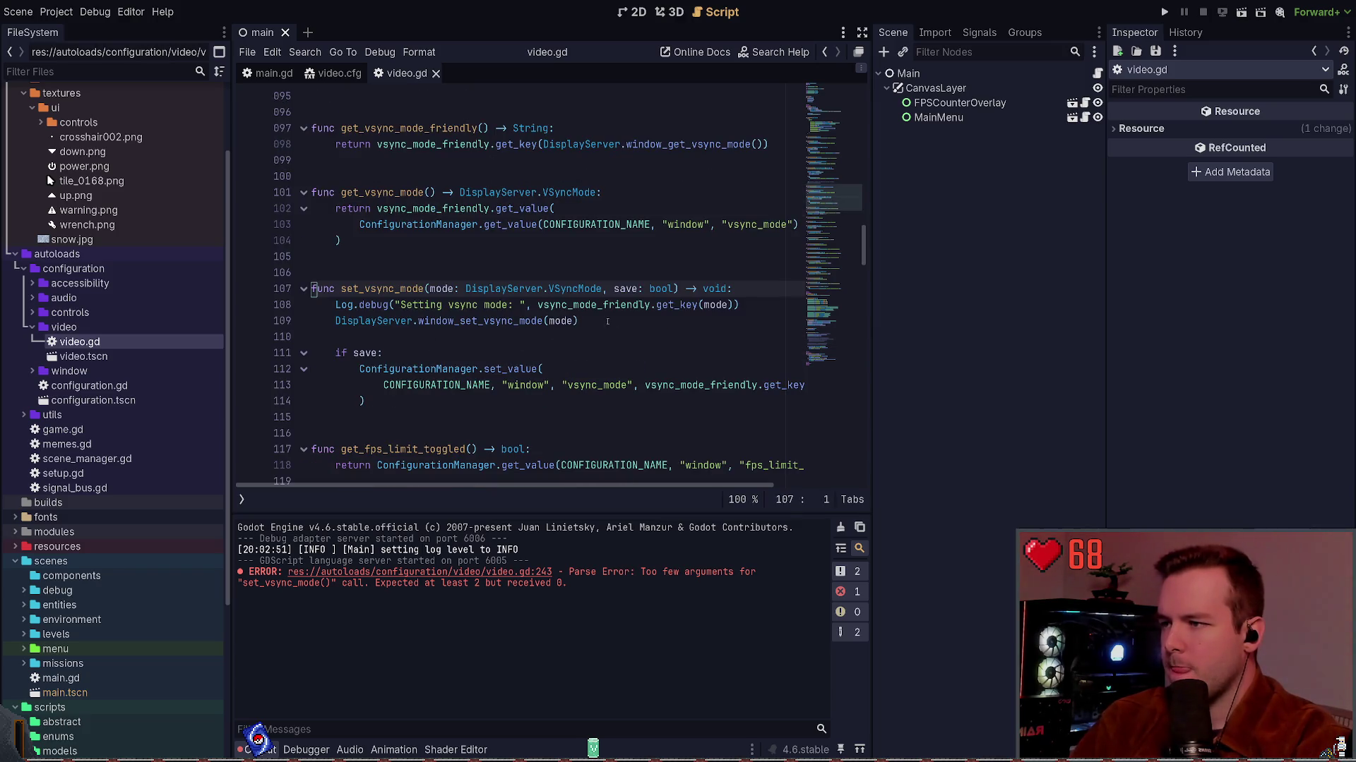
pyautogui.click(607, 321)
pyautogui.press('Return')
pyautogui.press('Return')
pyautogui.hotkey('ctrl', 'v')
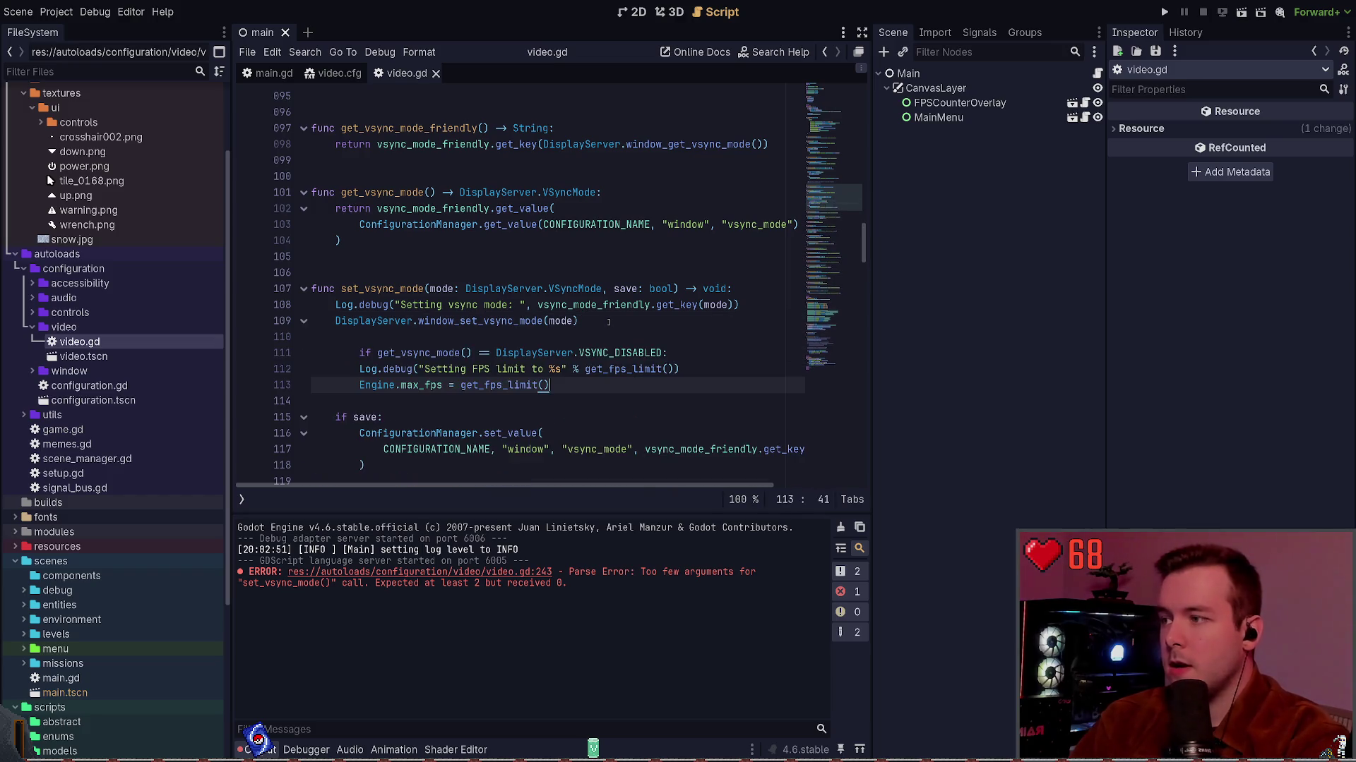
pyautogui.press('Up')
pyautogui.press('Up')
pyautogui.hotkey('shift', 'Home')
pyautogui.hotkey('shift', 'Tab')
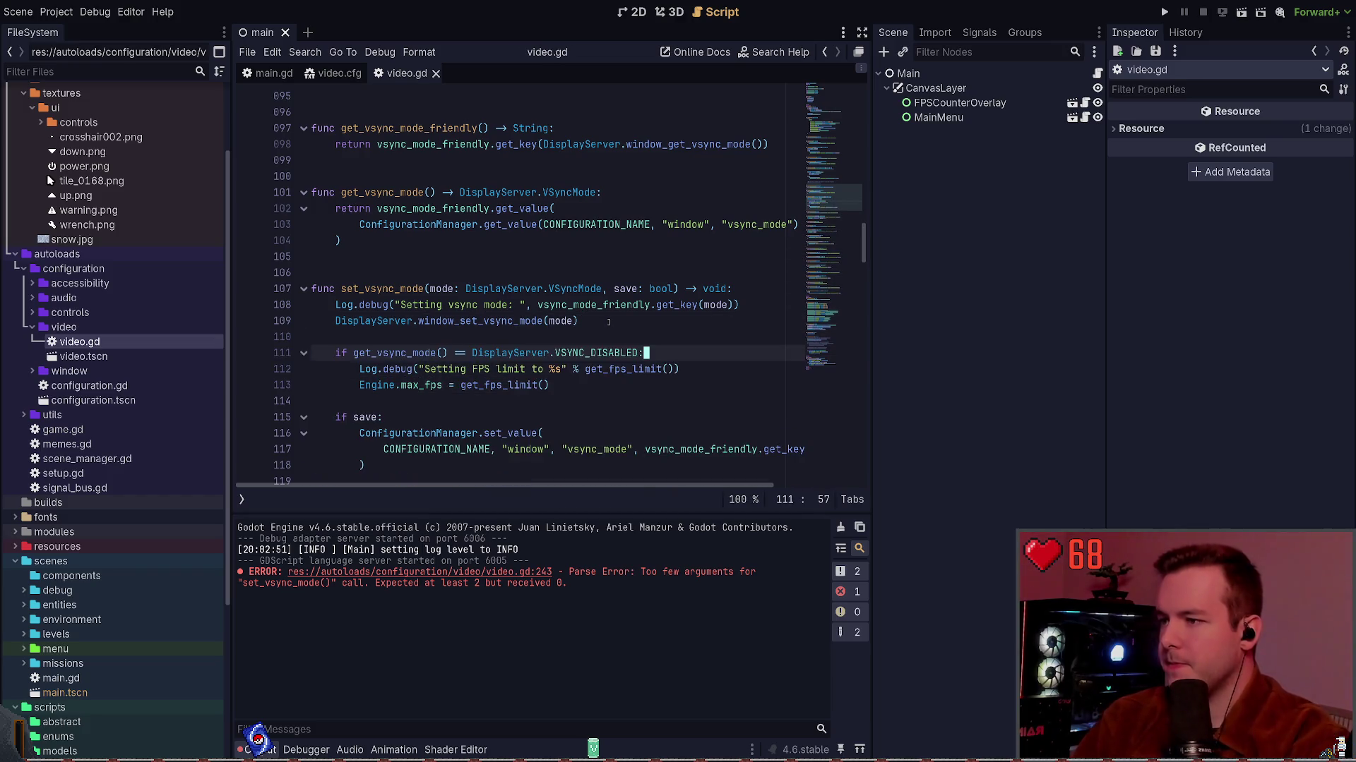
pyautogui.scroll(-1, 531, 338)
pyautogui.click(509, 342)
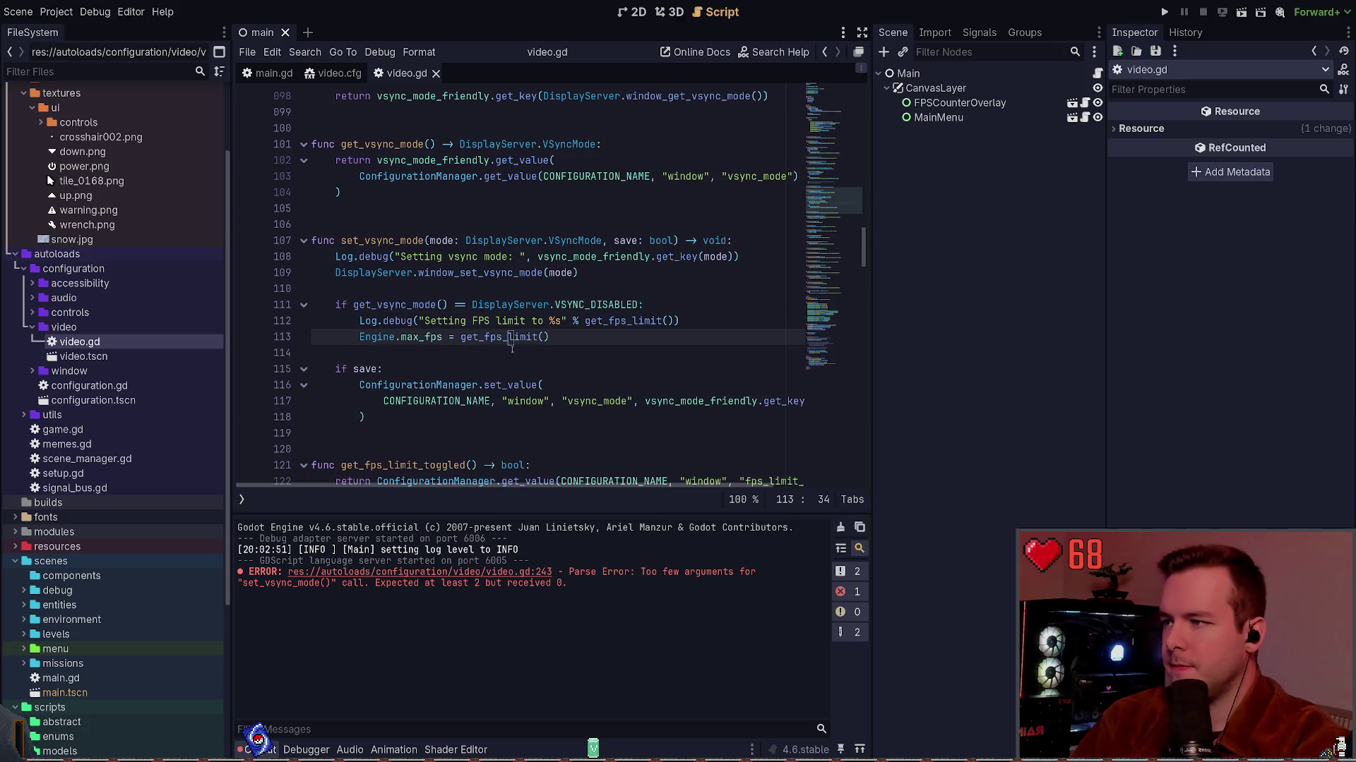
pyautogui.click(510, 352)
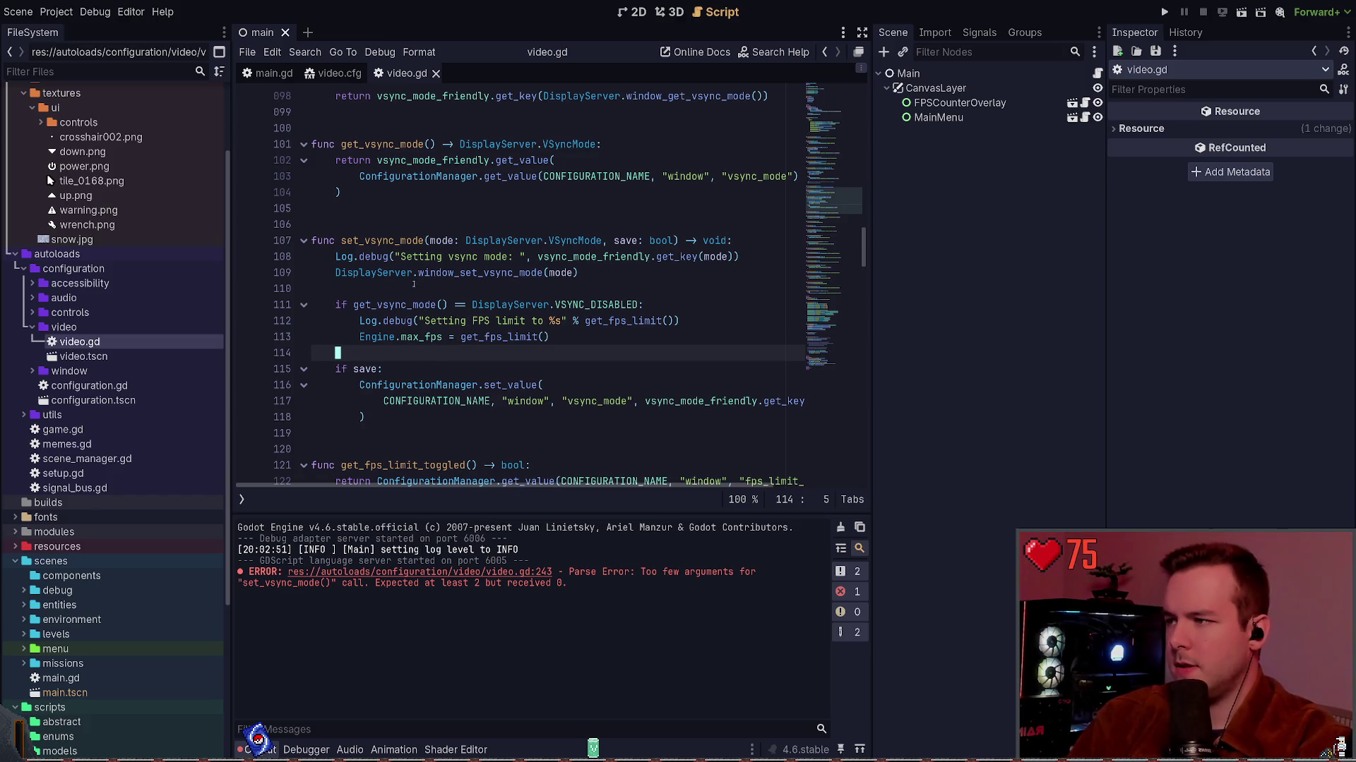
# Change the pasted block's condition from get_vsync_mode() to 'mode ==' and save the script.
pyautogui.moveTo(472, 304); pyautogui.dragTo(348, 305)
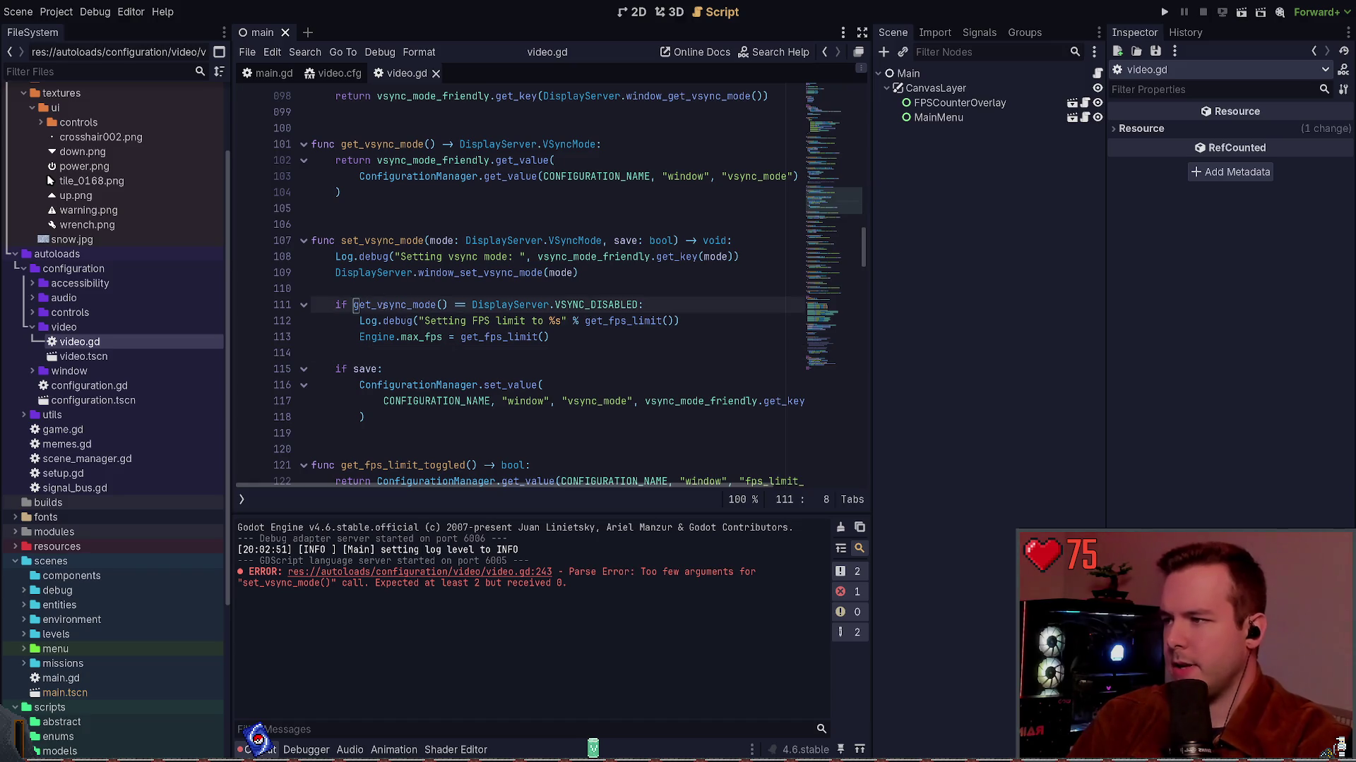
pyautogui.press('BackSpace')
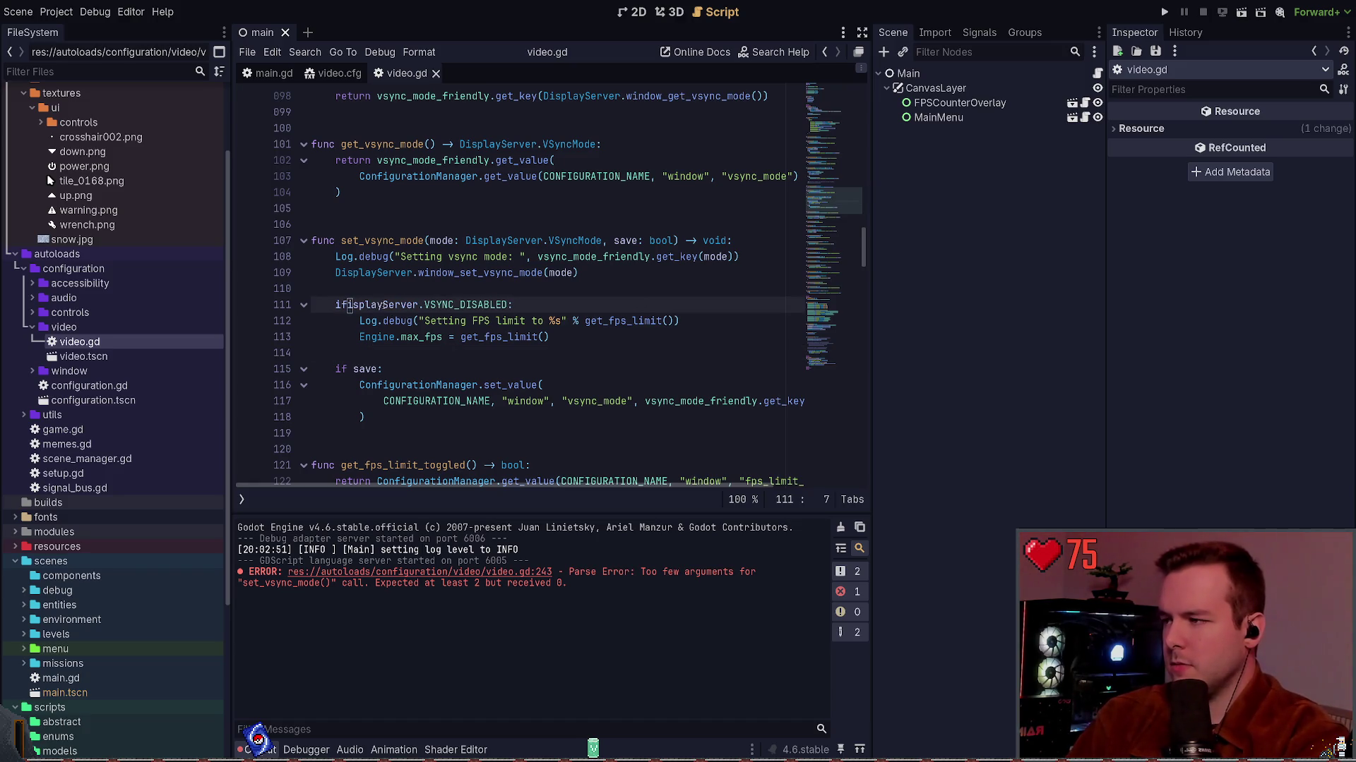
pyautogui.hotkey('ctrl', 'z')
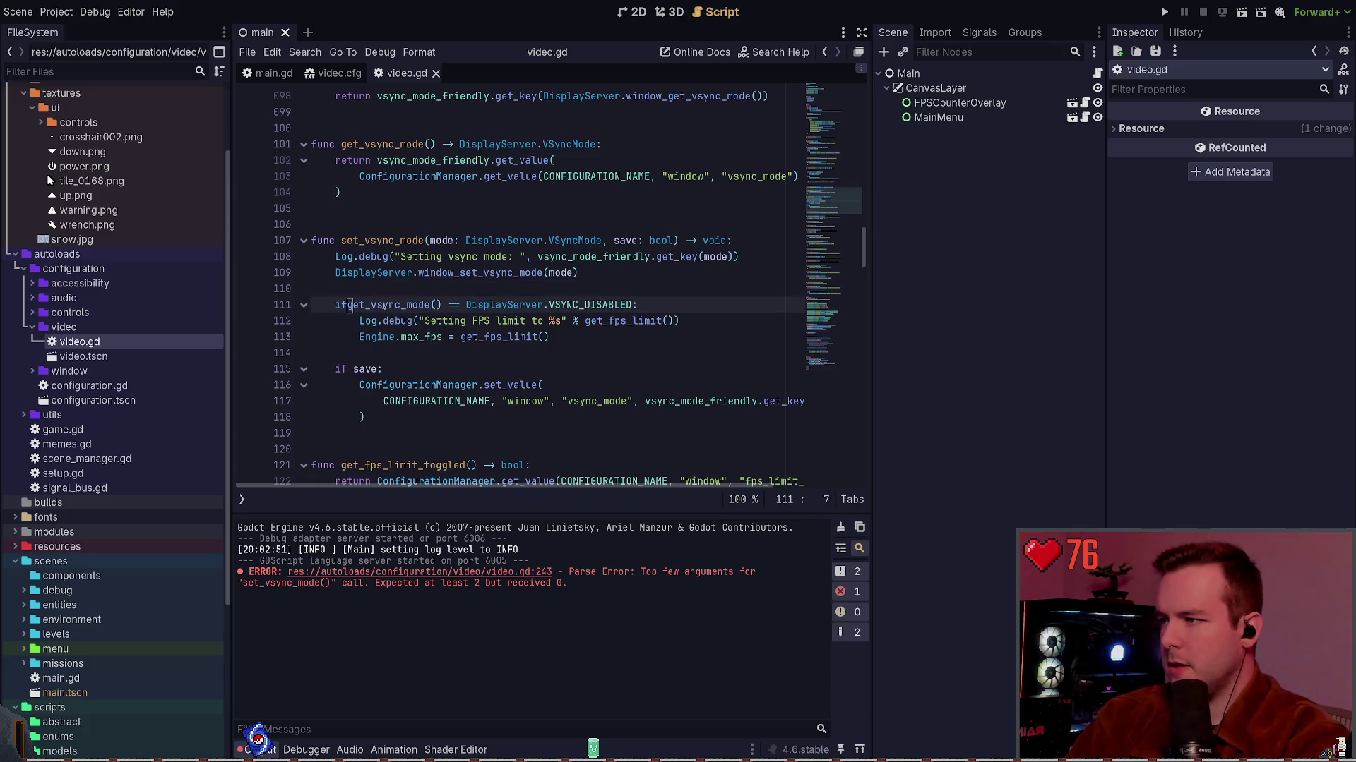
pyautogui.write('mode')
pyautogui.hotkey('ctrl', 'Delete')
pyautogui.hotkey('ctrl', 'Delete')
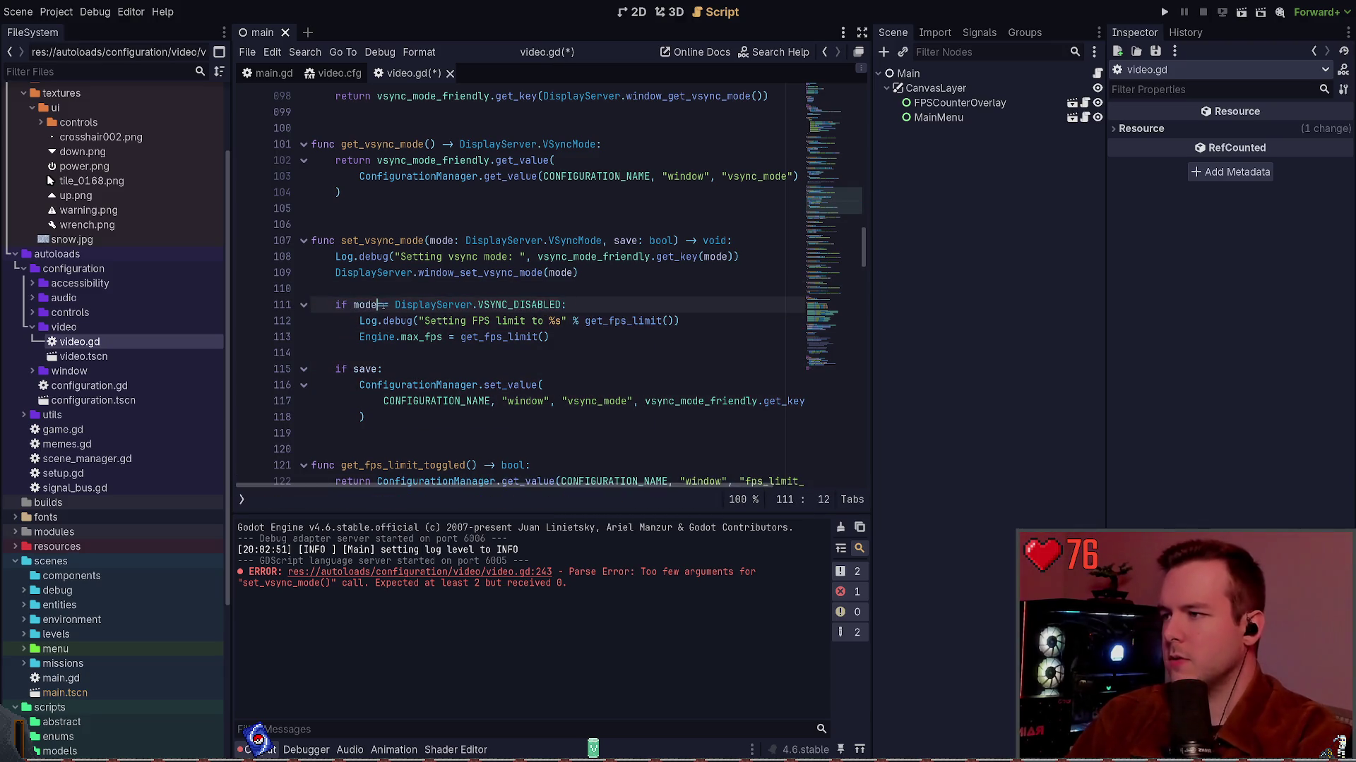
pyautogui.hotkey('ctrl', 's')
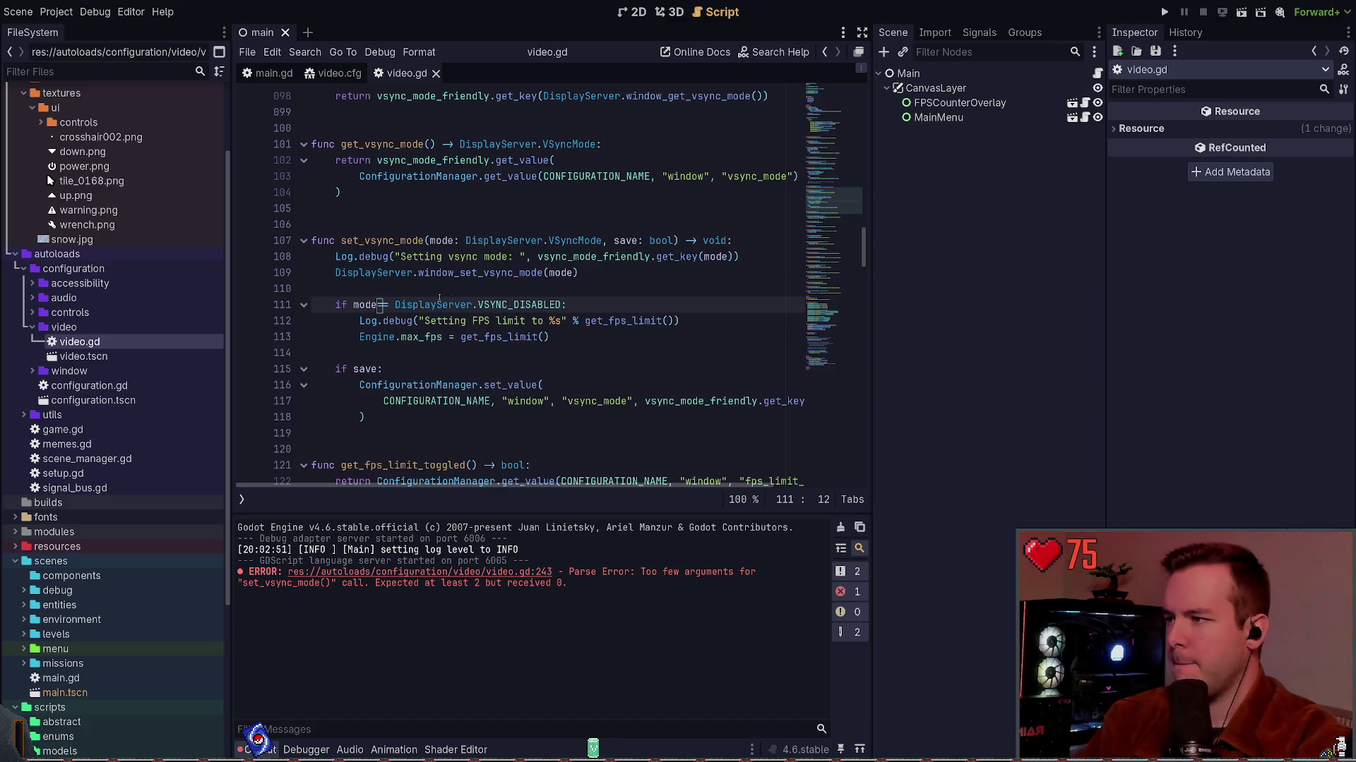
pyautogui.hotkey('ctrl', 's')
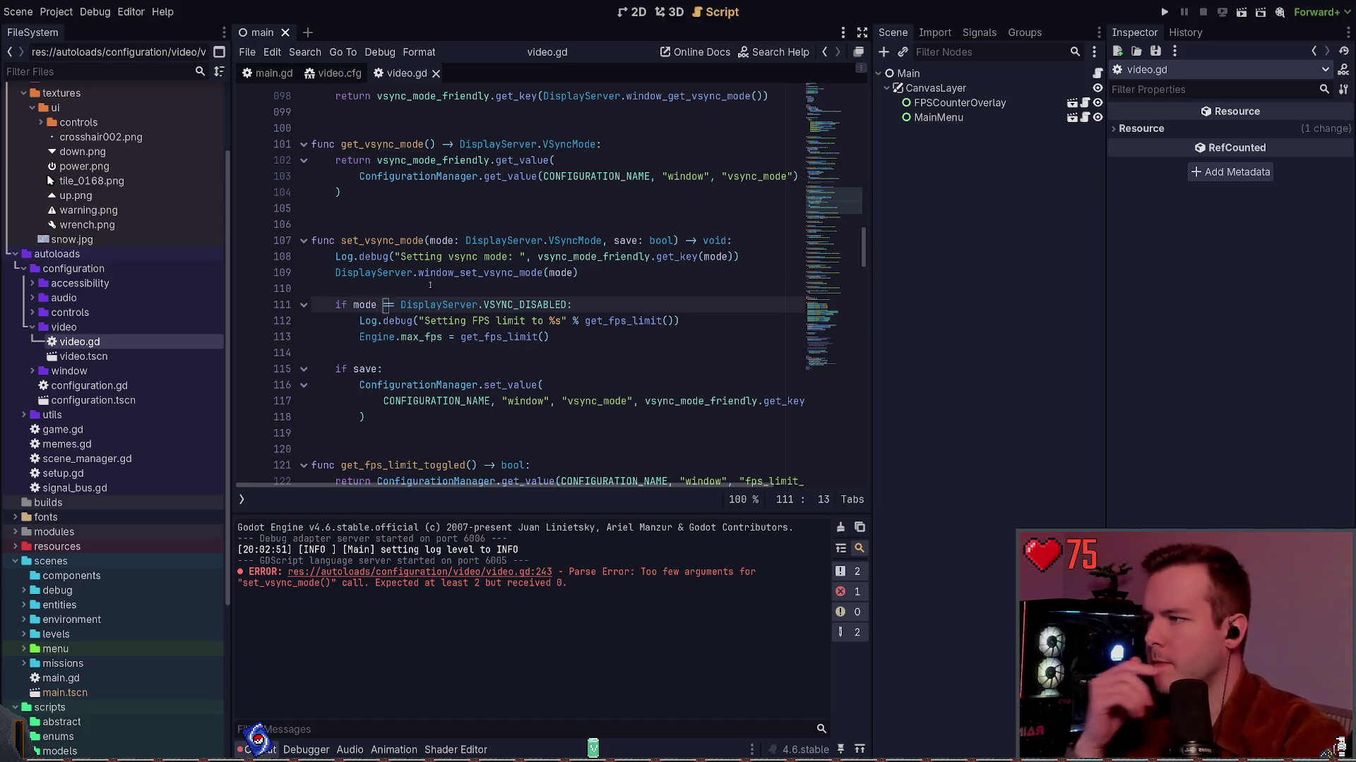
pyautogui.click(422, 296)
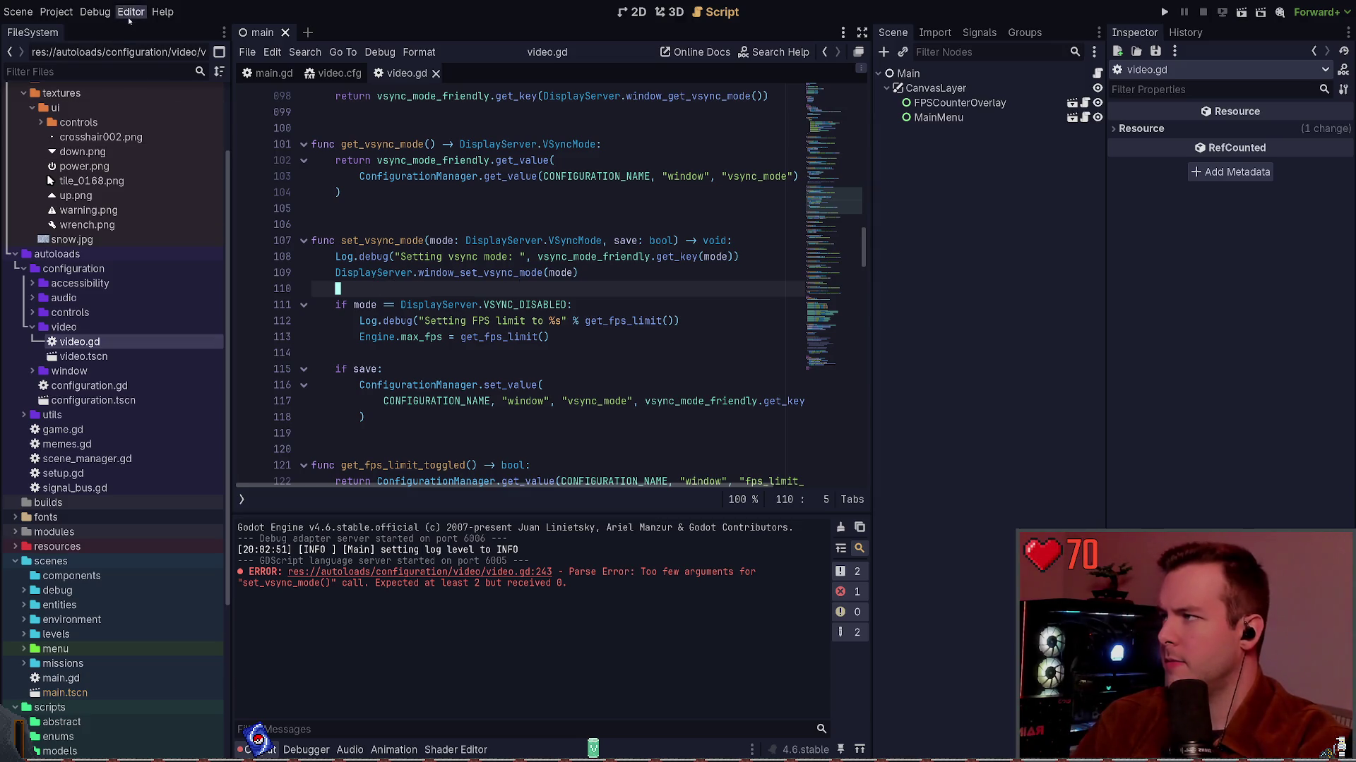
pyautogui.press('F5')
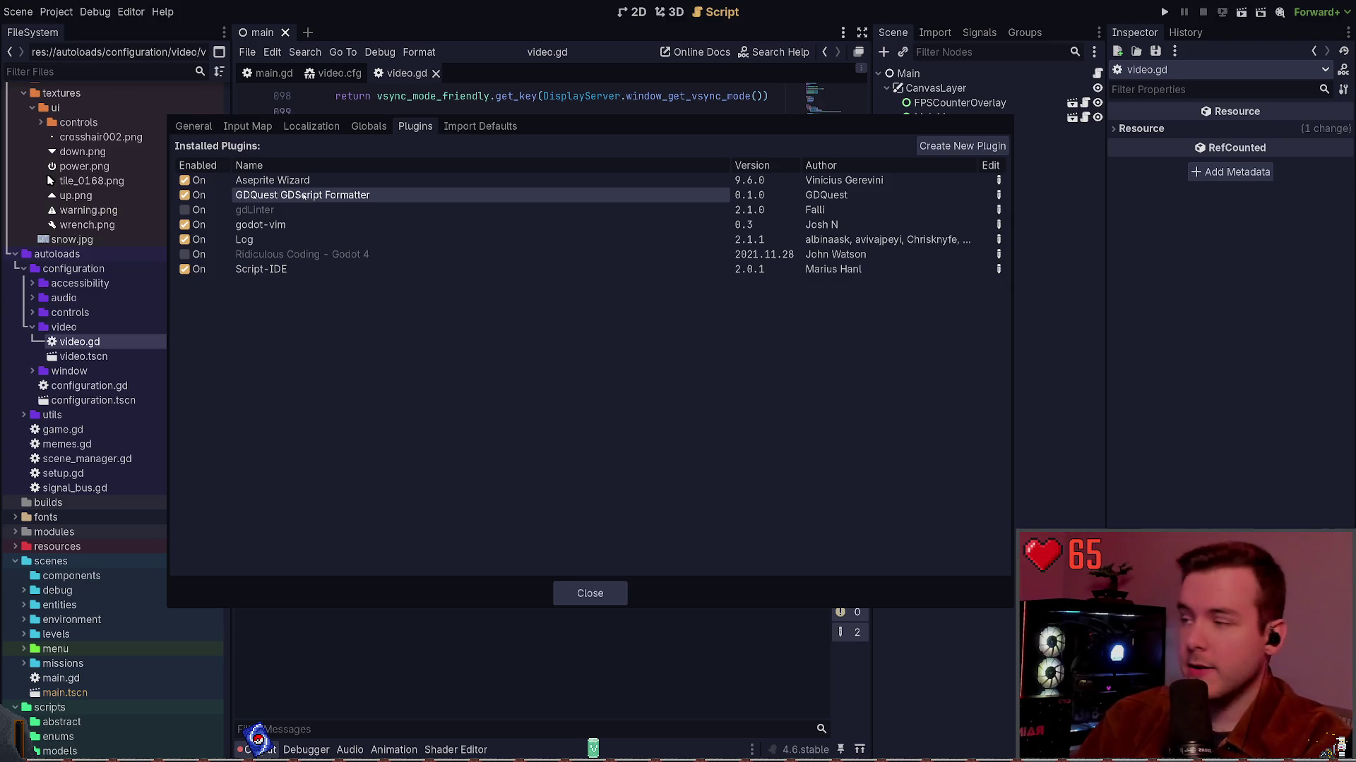
pyautogui.press('Escape')
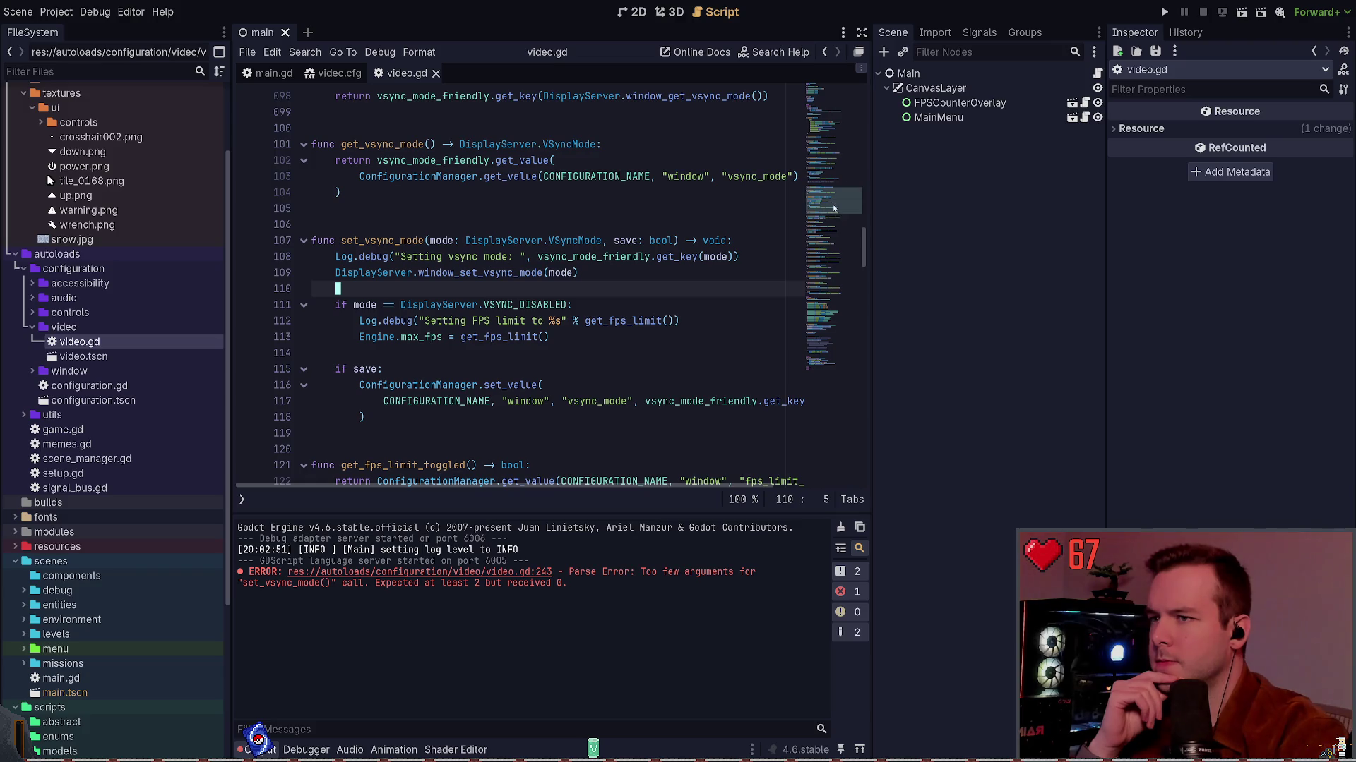
# Comment out the old FPS-limit block in _set_video_settings with Ctrl+K and save.
pyautogui.click(821, 287)
pyautogui.moveTo(821, 287); pyautogui.dragTo(829, 327)
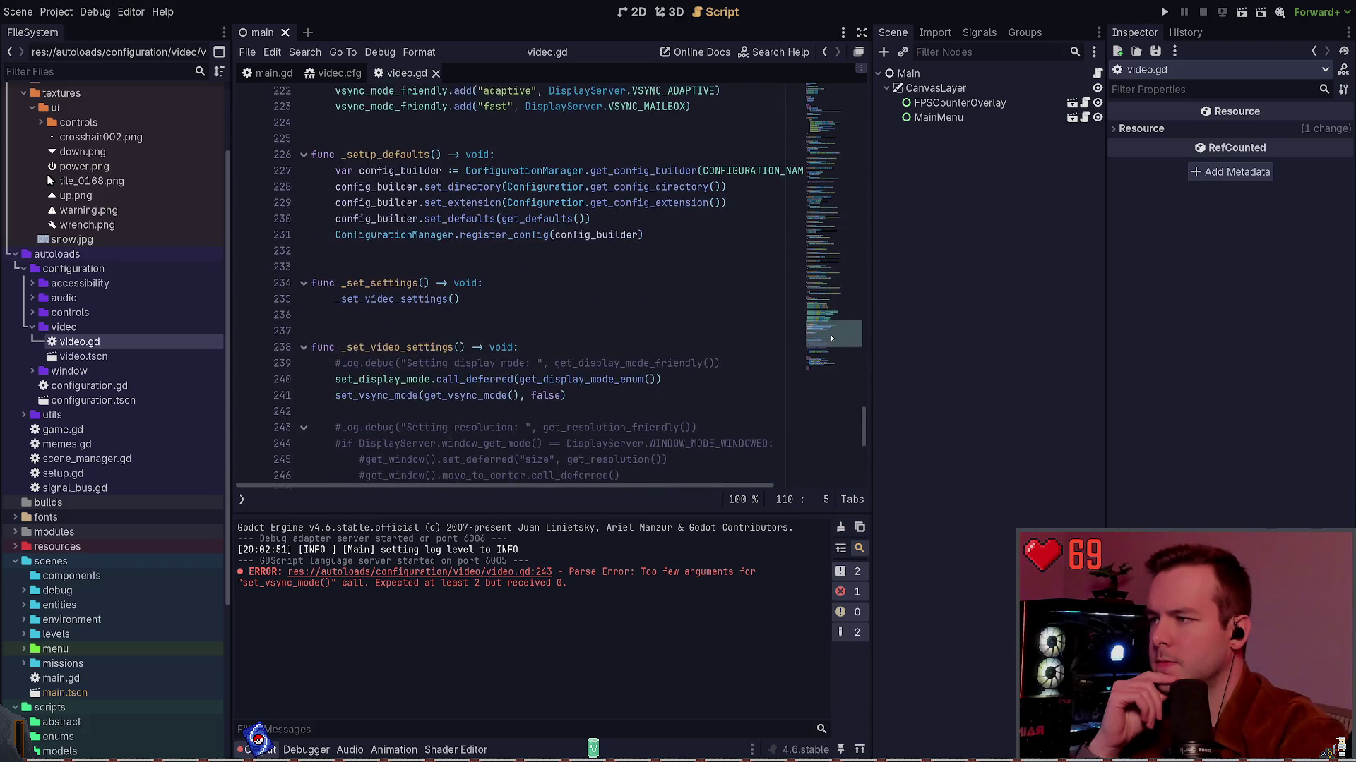
pyautogui.scroll(-3, 496, 326)
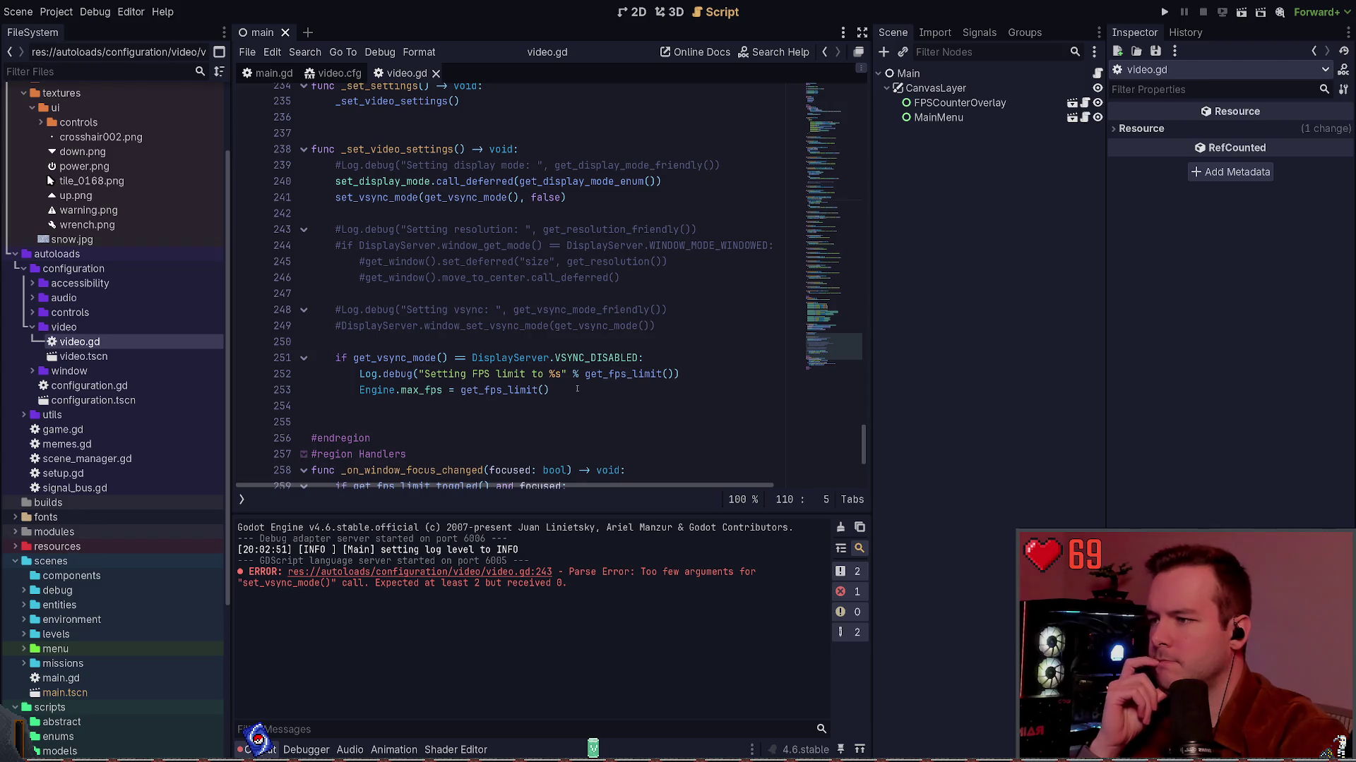
pyautogui.moveTo(576, 389); pyautogui.dragTo(313, 353)
pyautogui.hotkey('ctrl', 'k')
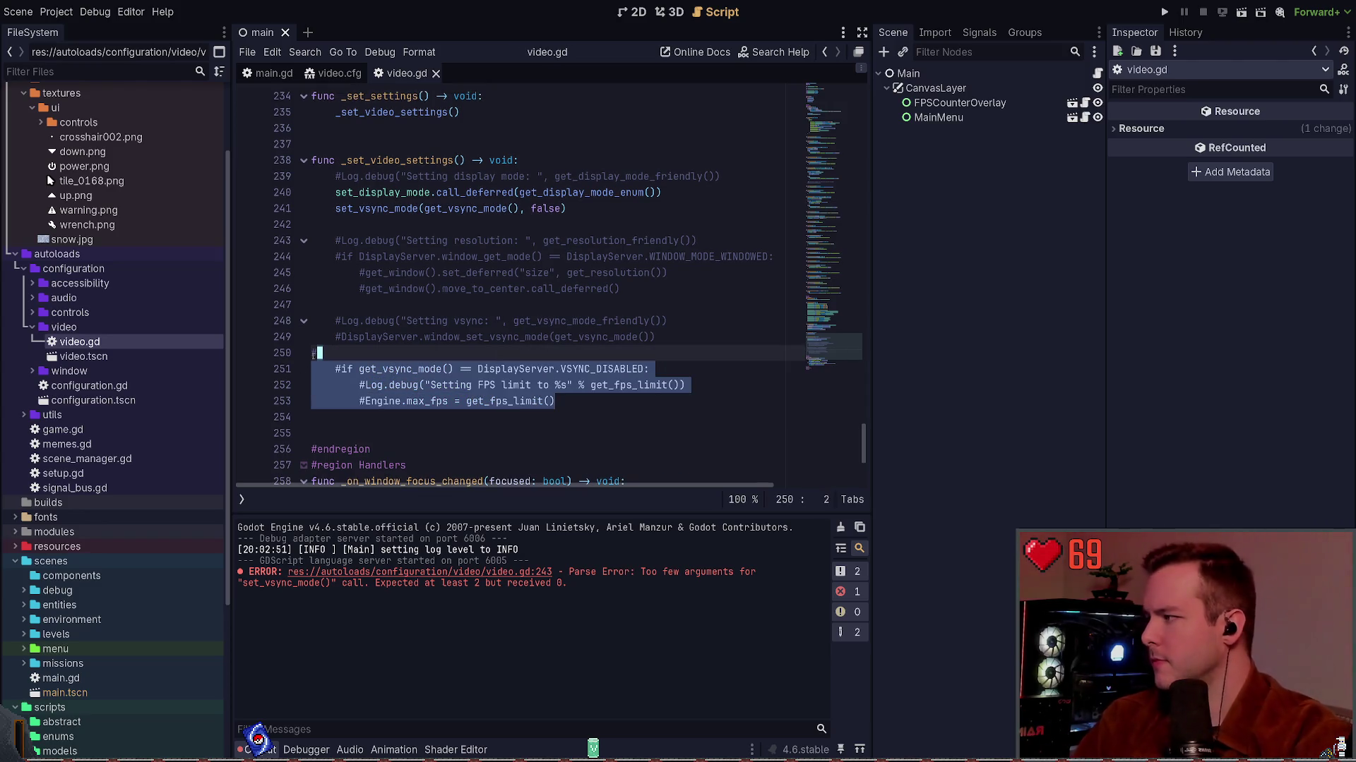
pyautogui.click(478, 308)
pyautogui.hotkey('ctrl', 's')
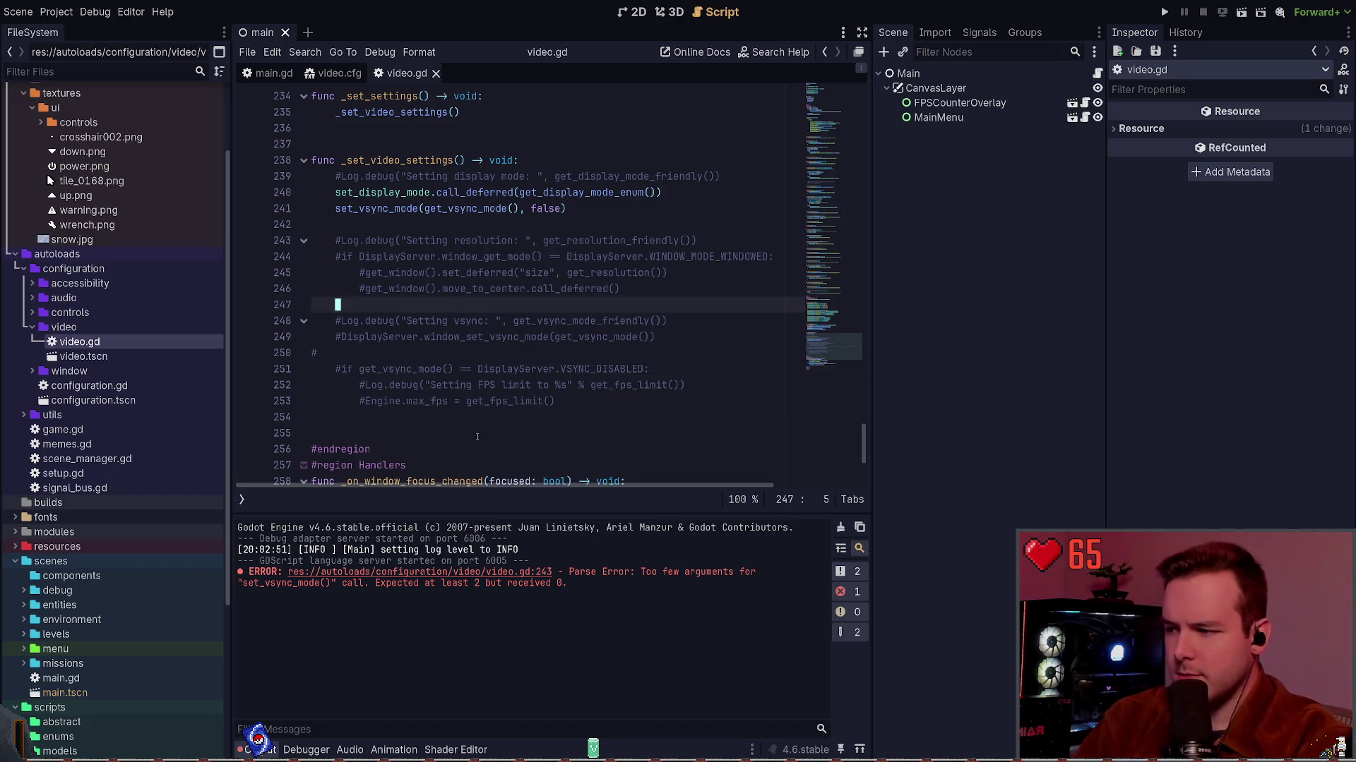
# Jump to the line of the reported parse error and search the project for 'set_vsync_mode(' calls.
pyautogui.click(460, 574)
pyautogui.click(509, 225)
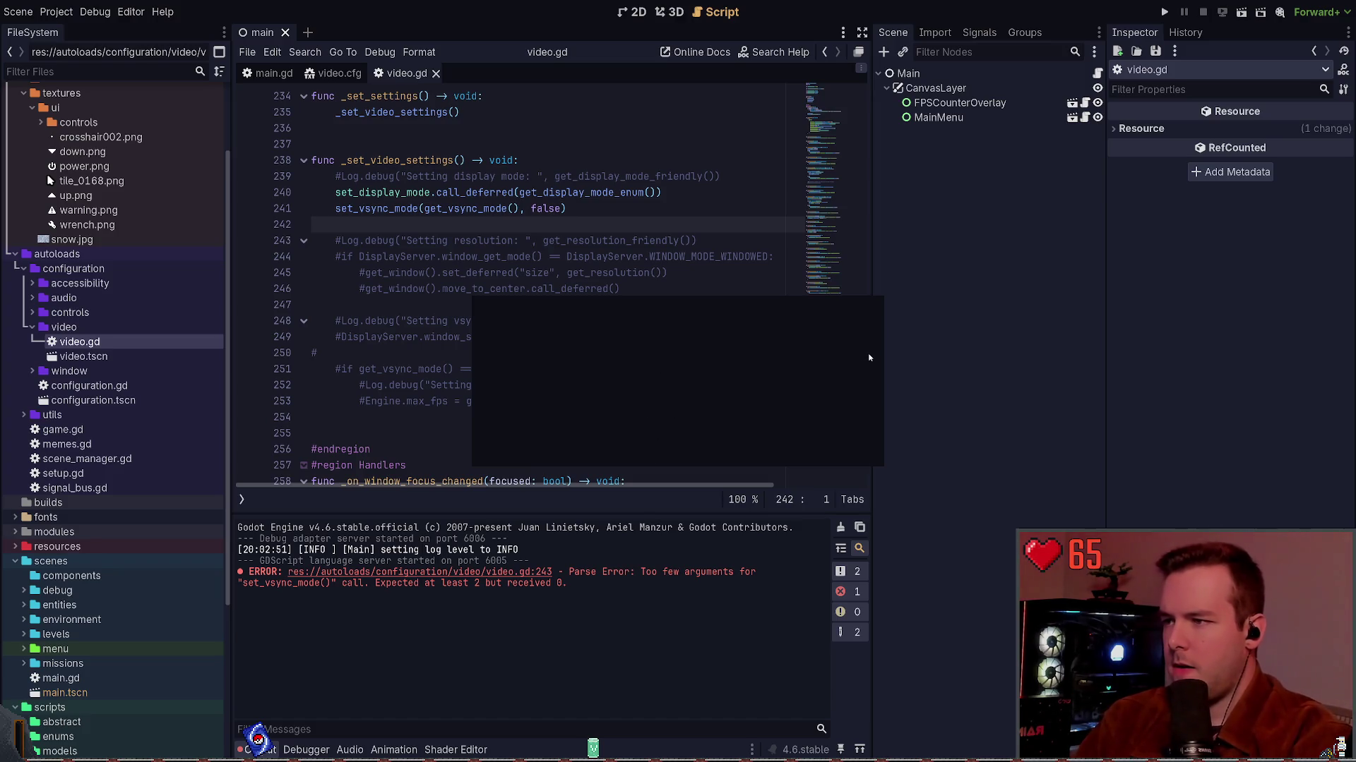
pyautogui.click(709, 452)
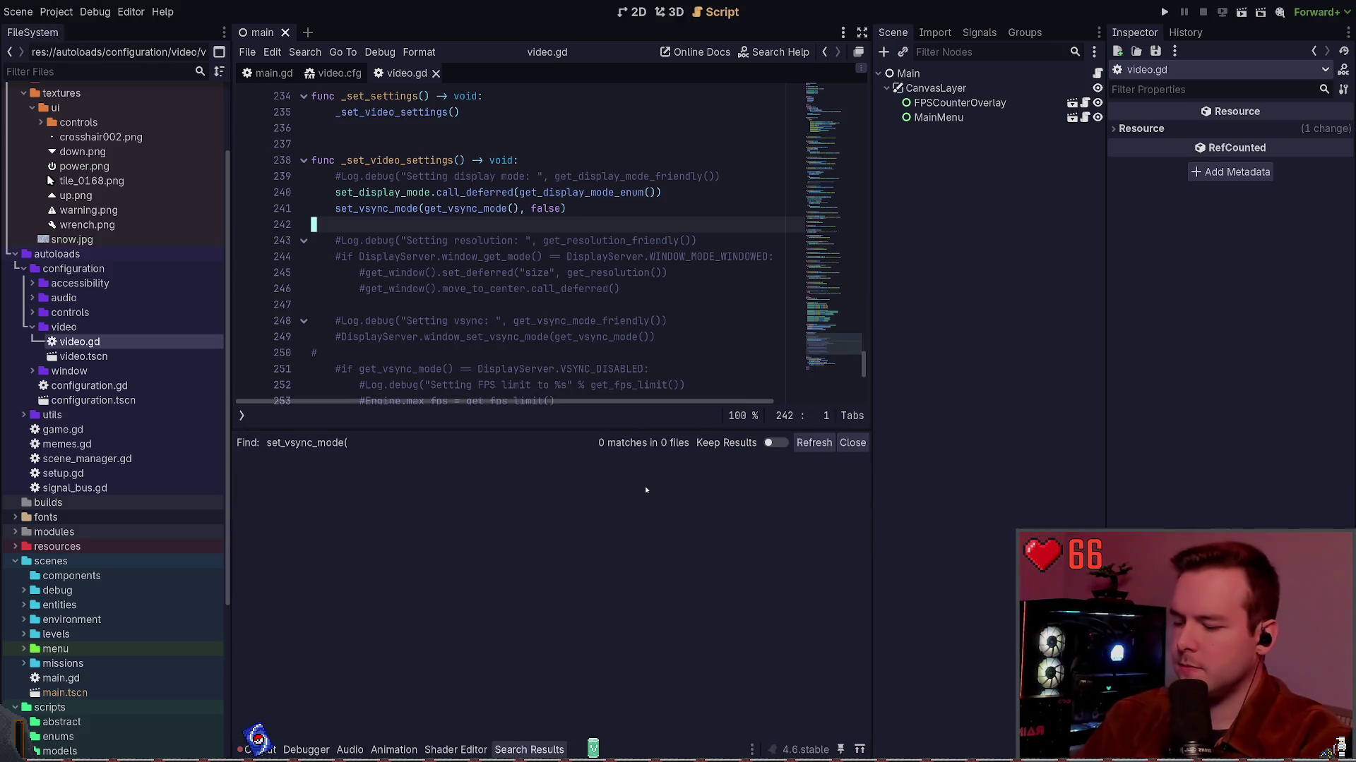
# Search the project for set_vsync_mode and review its definition and the _set_video_settings call.
pyautogui.hotkey('ctrl', 'shift', 'f')
pyautogui.press('BackSpace')
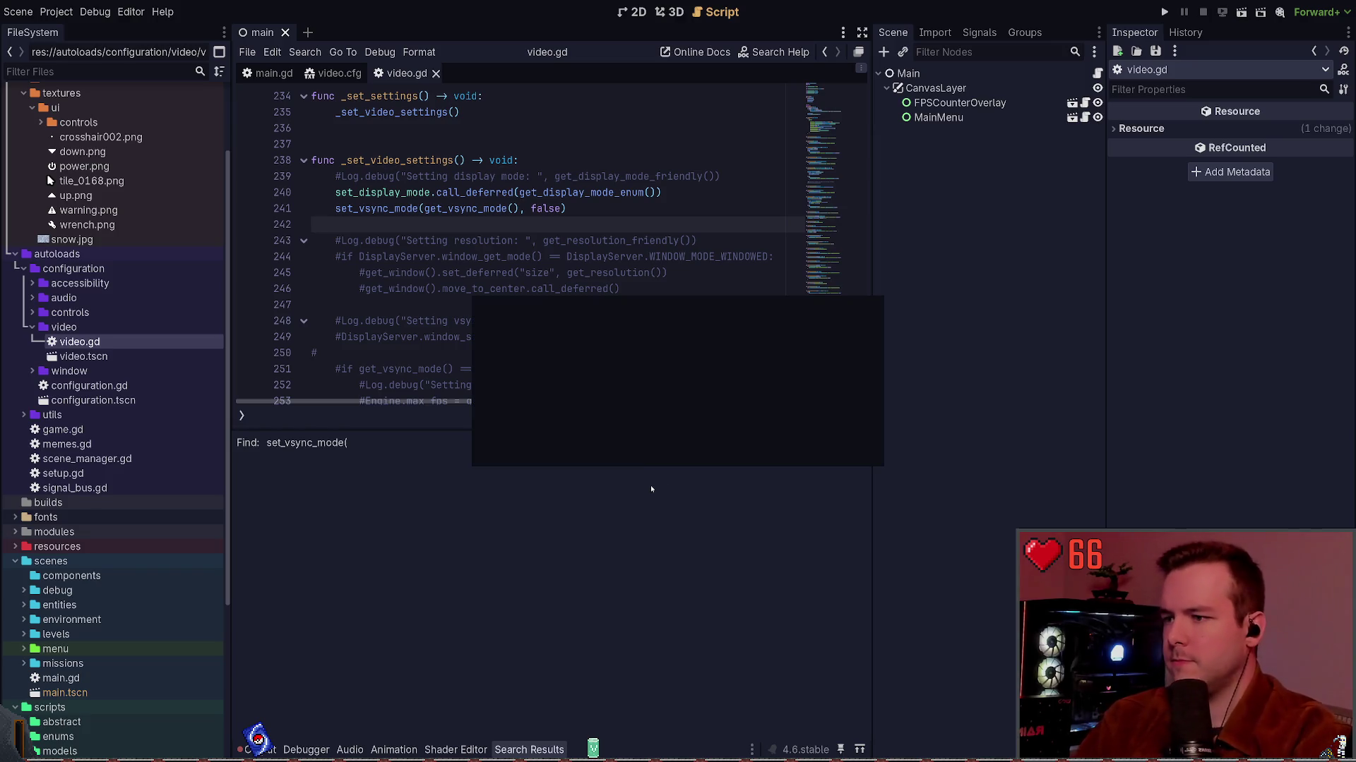
pyautogui.press('Return')
pyautogui.click(495, 479)
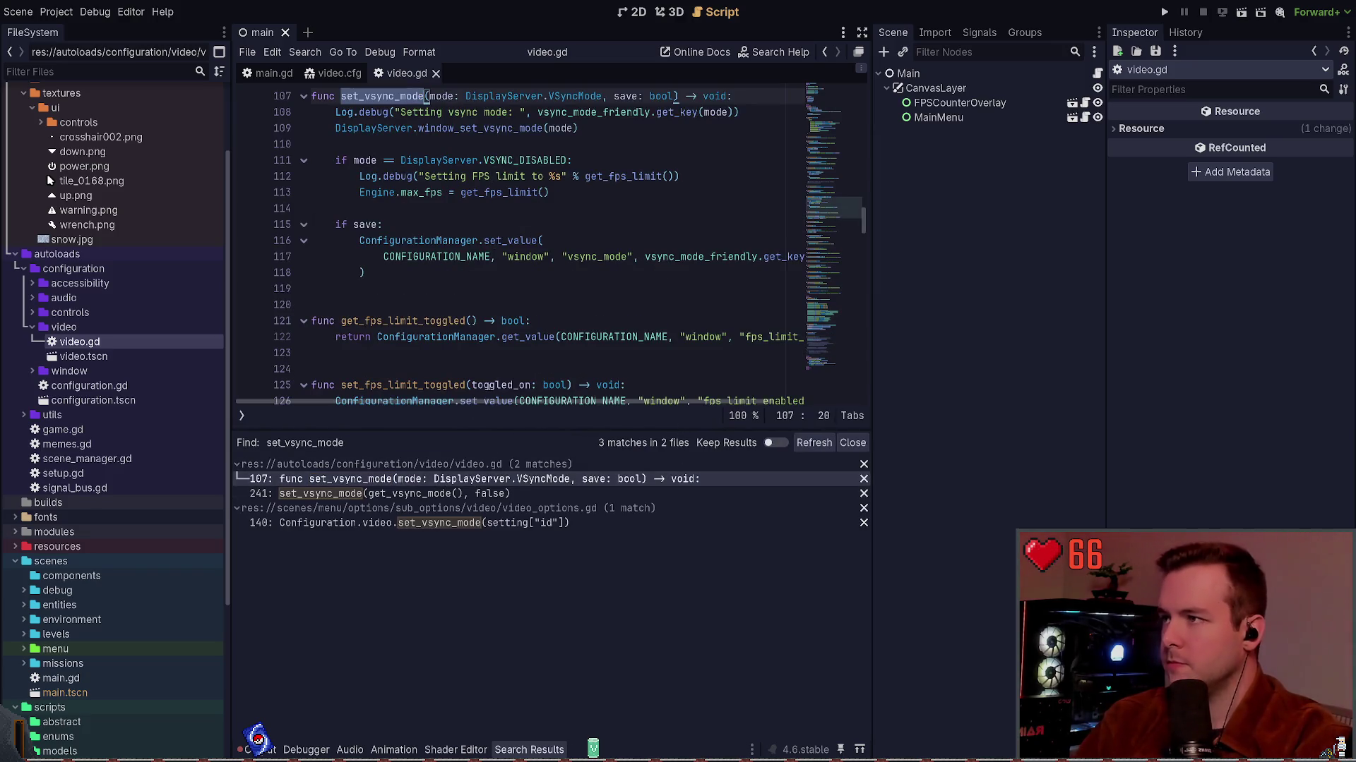
pyautogui.click(436, 494)
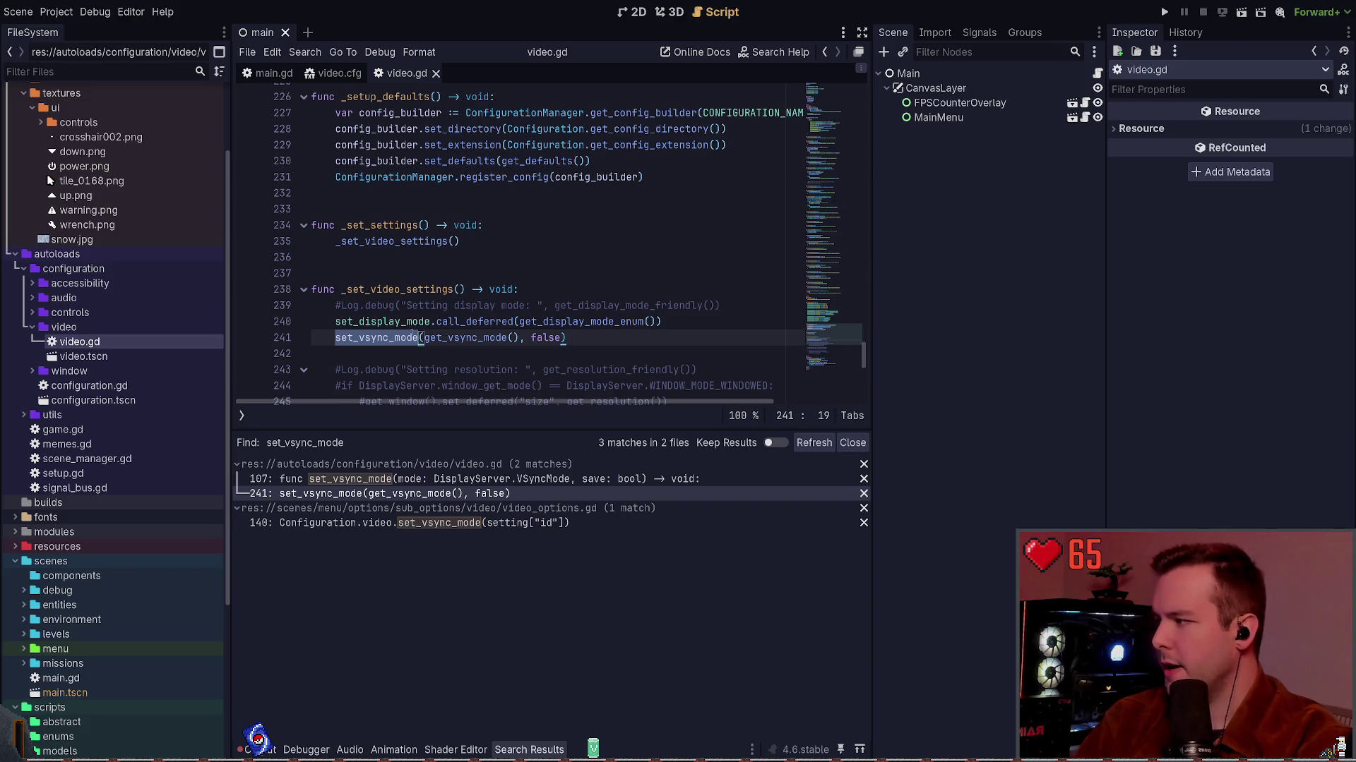
# In video_options.gd line 140, add ', true' as the second argument to set_vsync_mode.
pyautogui.click(406, 523)
pyautogui.scroll(3, 469, 322)
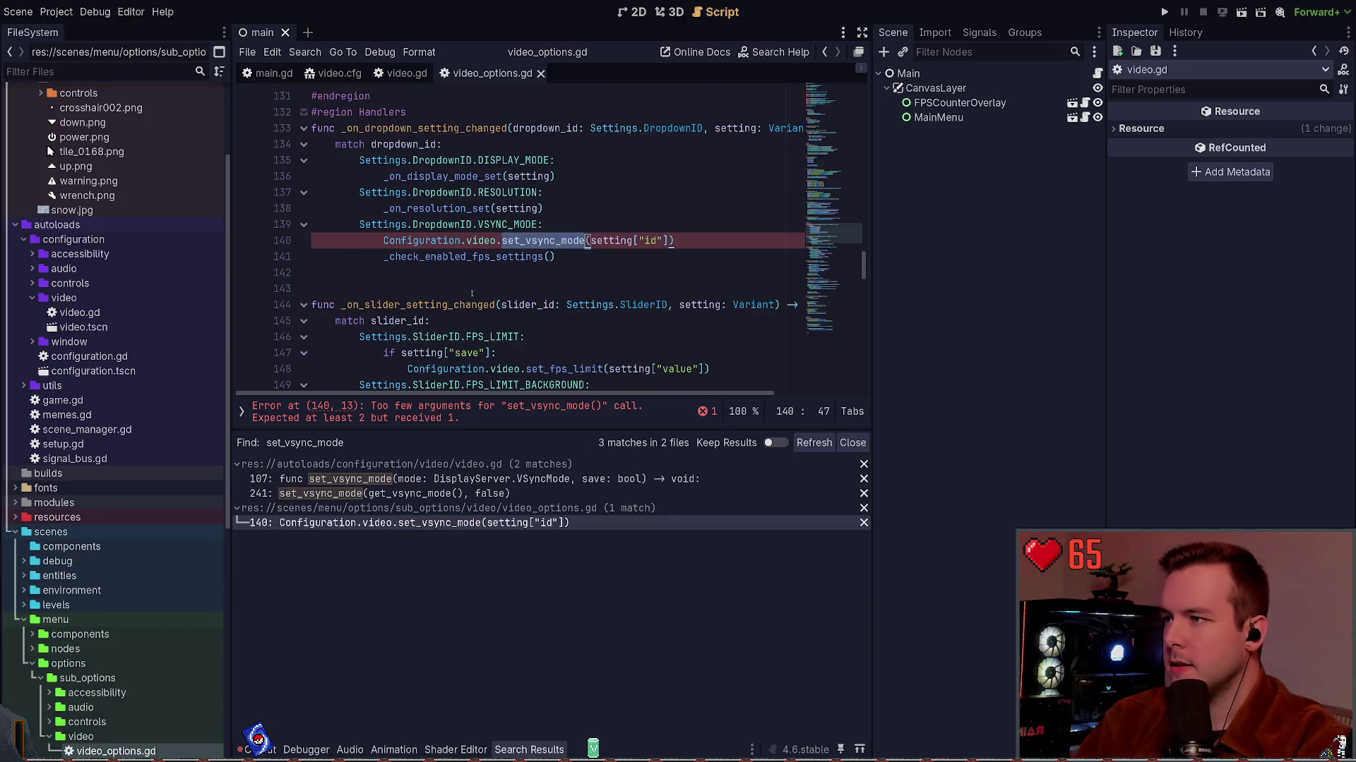
pyautogui.click(617, 273)
pyautogui.scroll(1, 617, 273)
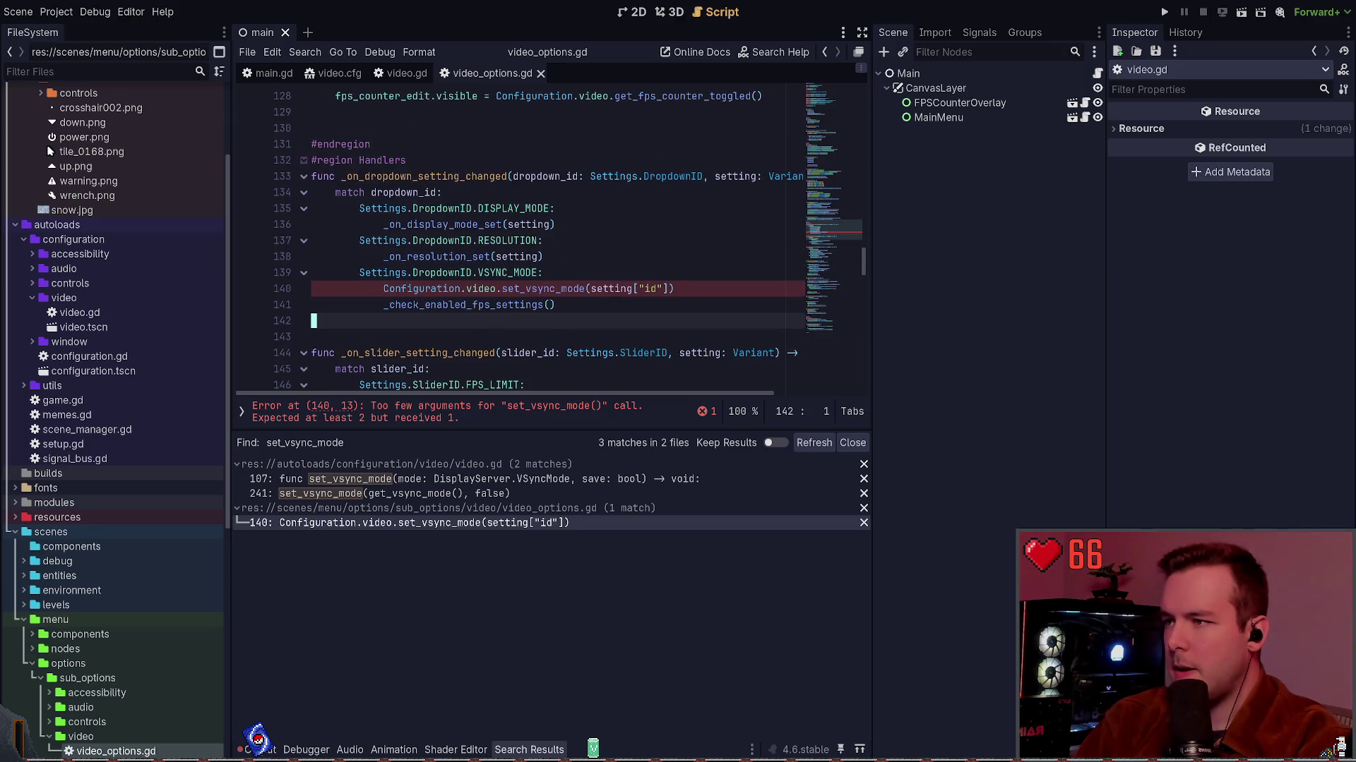
pyautogui.click(674, 289)
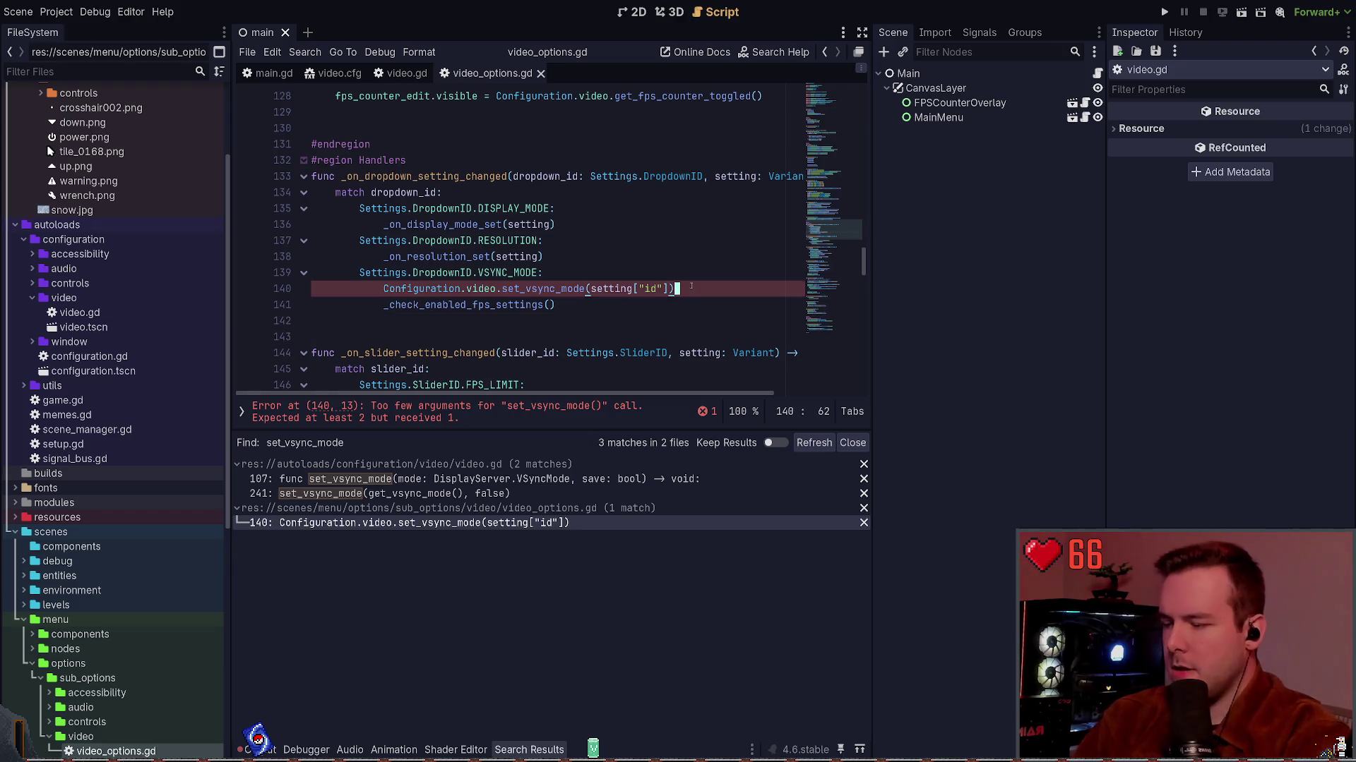
pyautogui.write(', true')
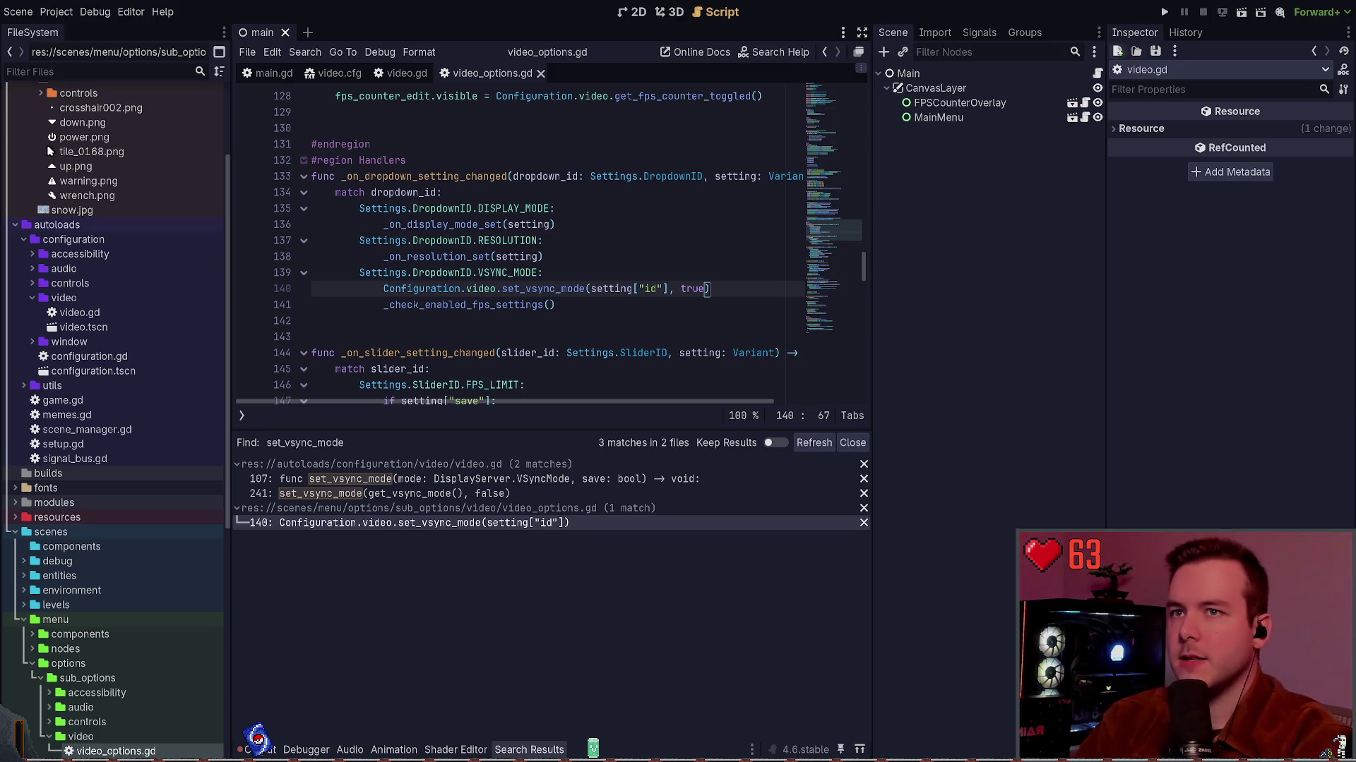
pyautogui.click(268, 749)
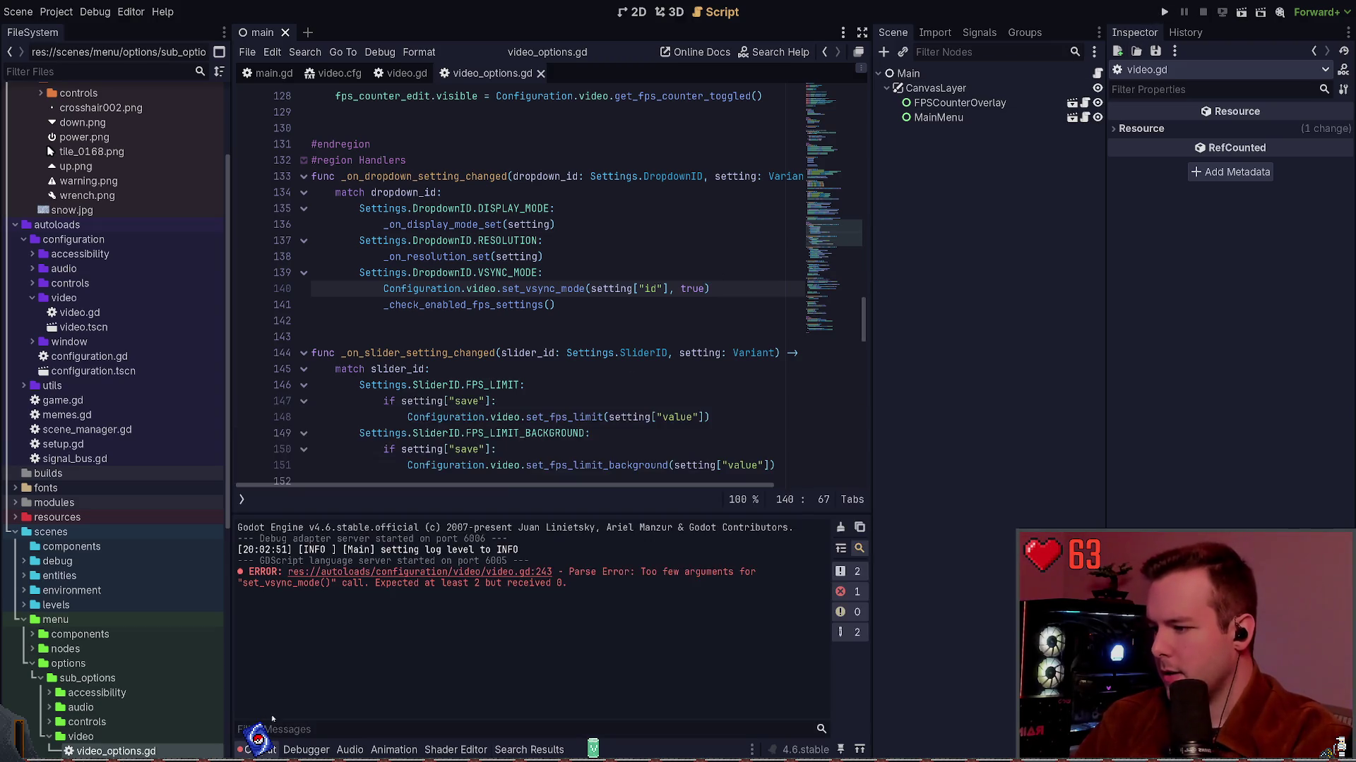
pyautogui.click(539, 344)
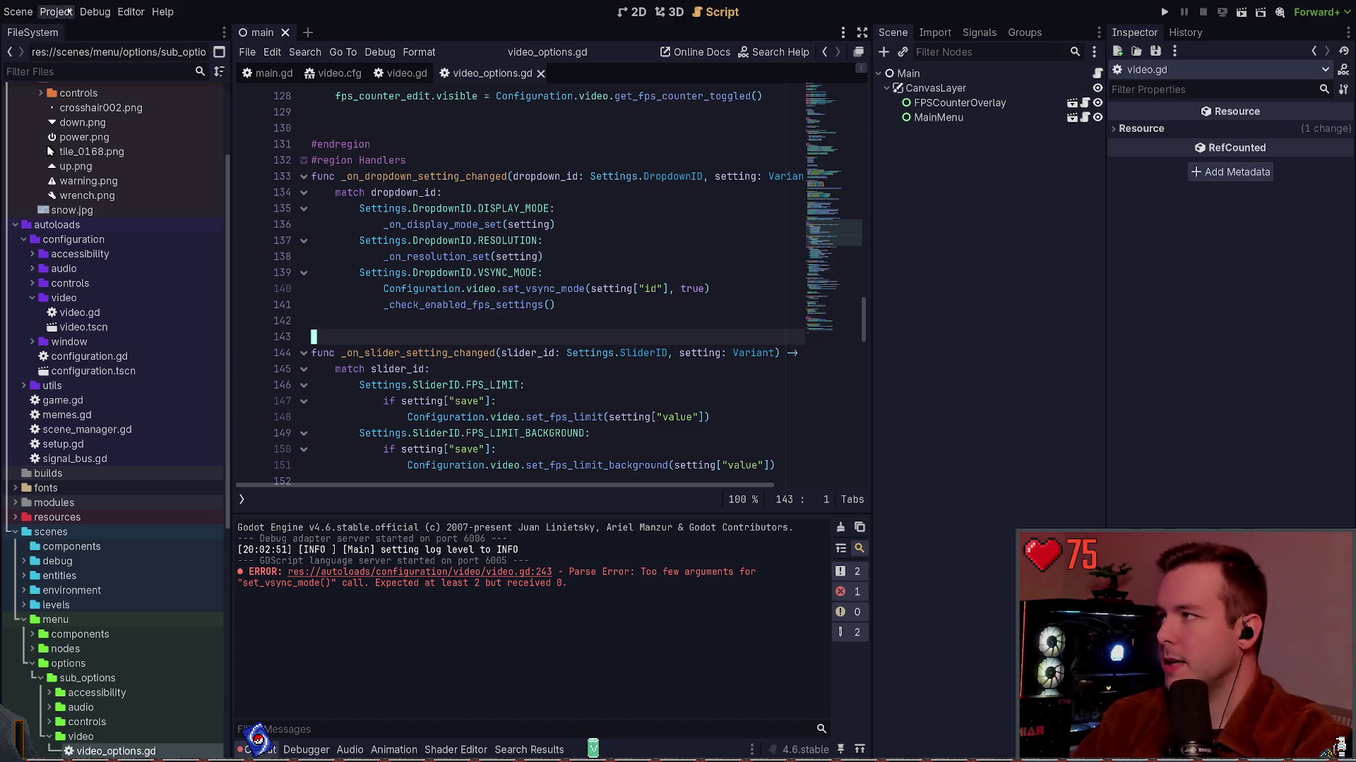
pyautogui.hotkey('ctrl', ',')
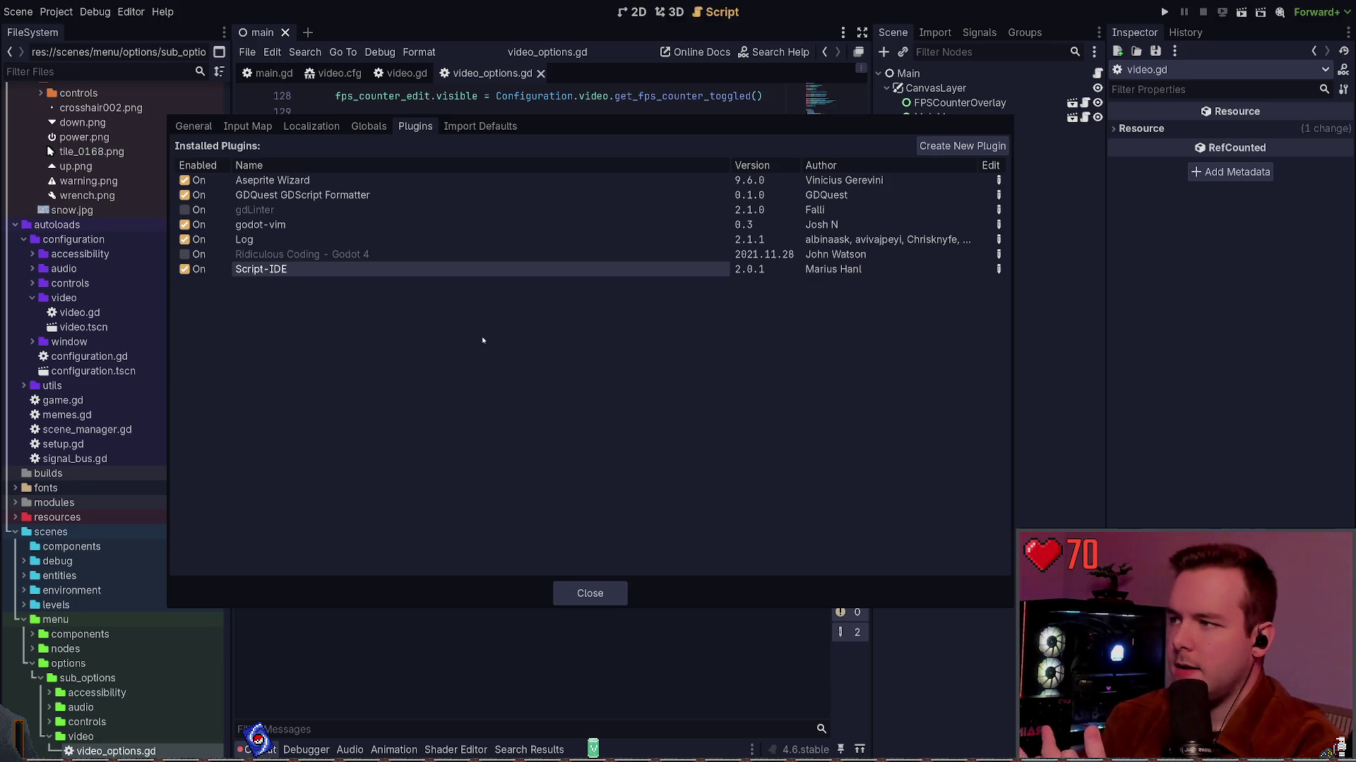
pyautogui.press('Escape')
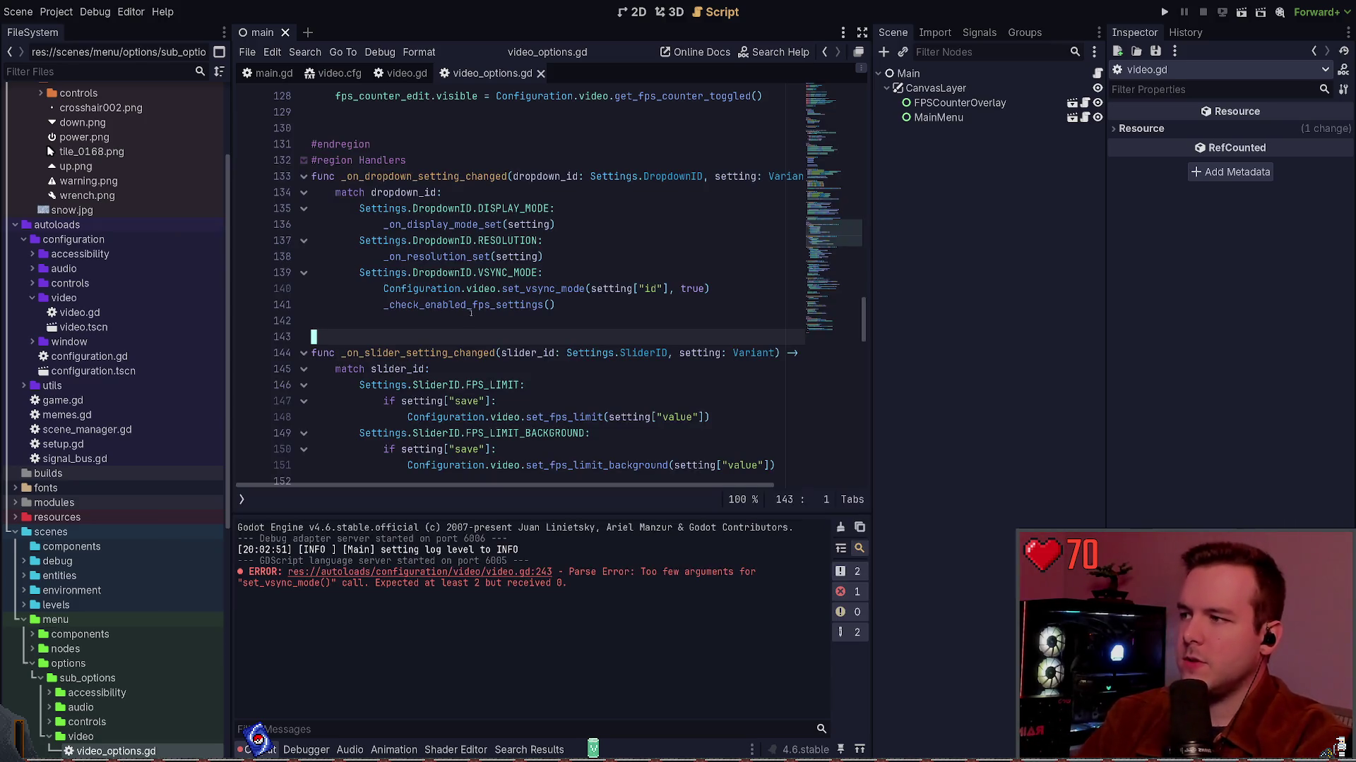
pyautogui.click(473, 320)
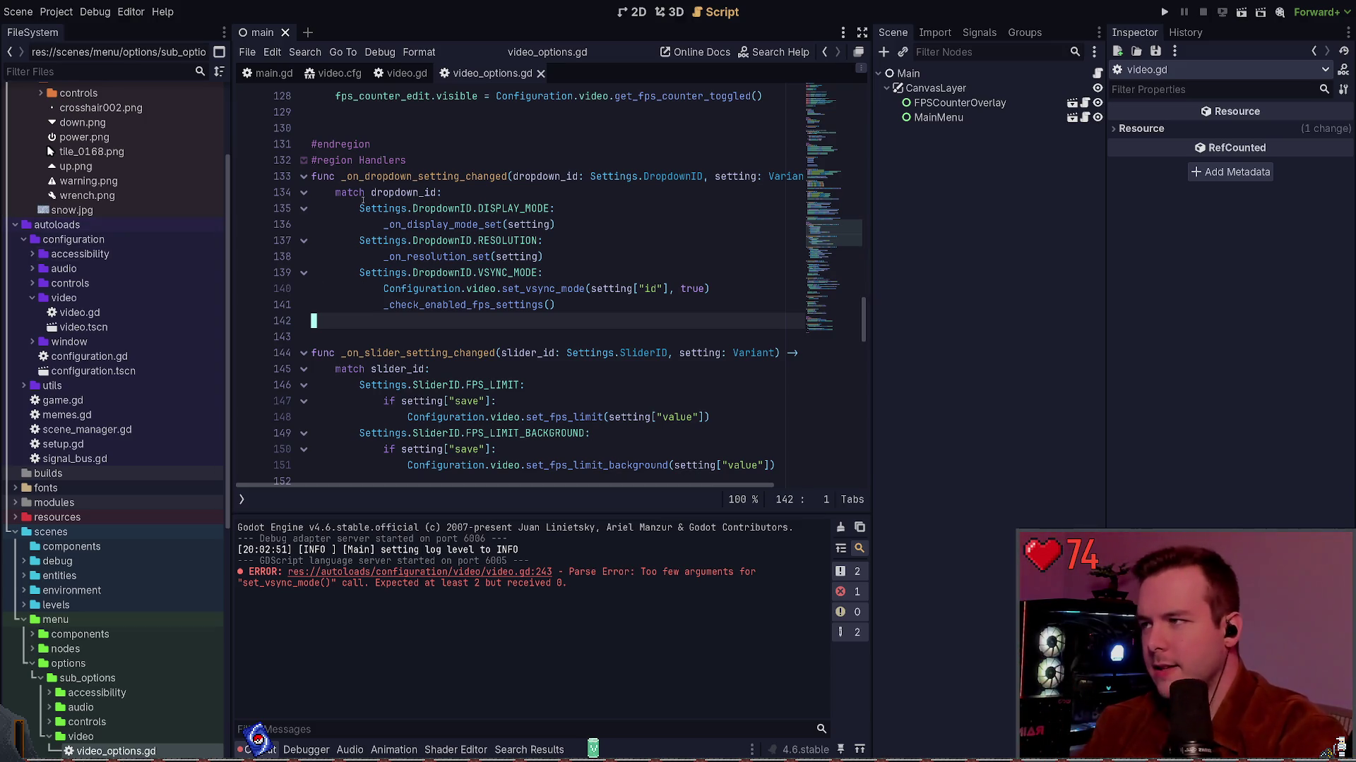
pyautogui.scroll(10, 466, 339)
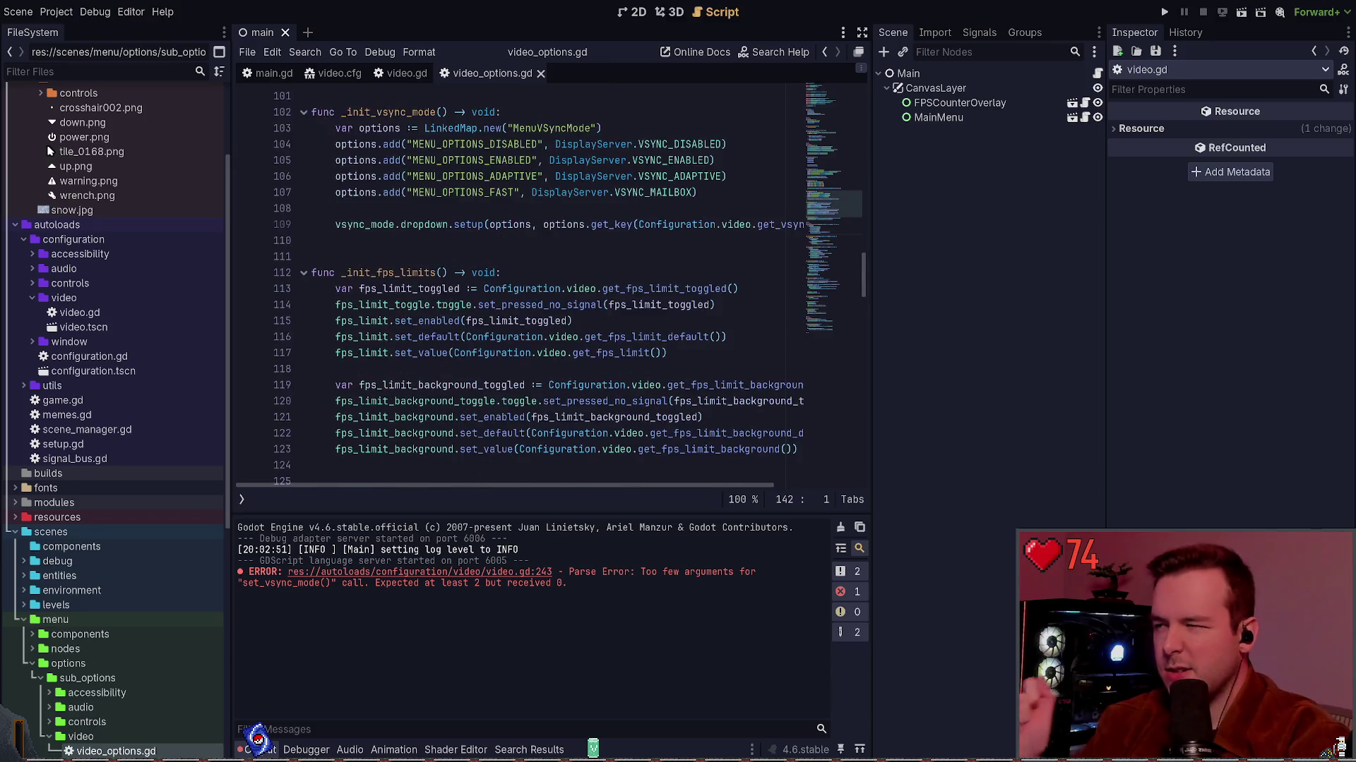
pyautogui.scroll(5, 466, 338)
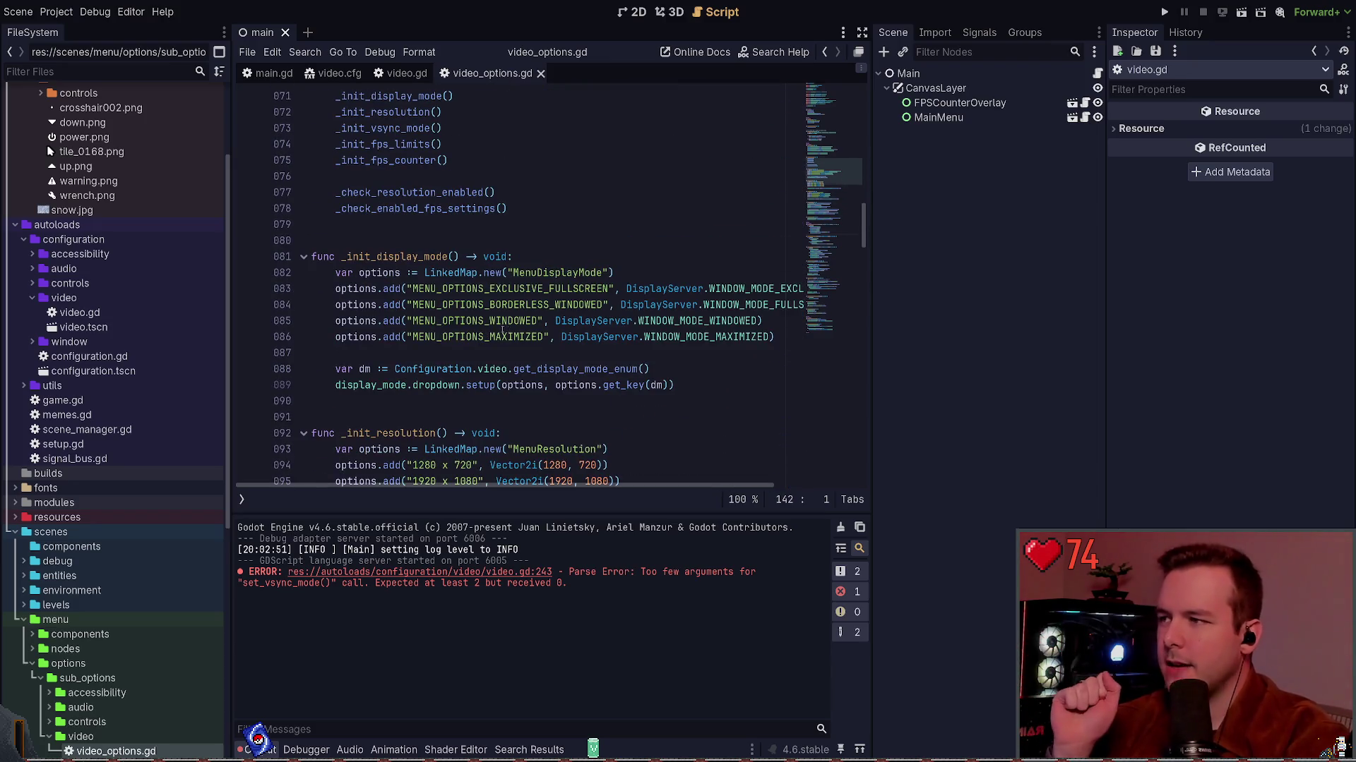
pyautogui.scroll(5, 509, 330)
pyautogui.scroll(-9, 504, 318)
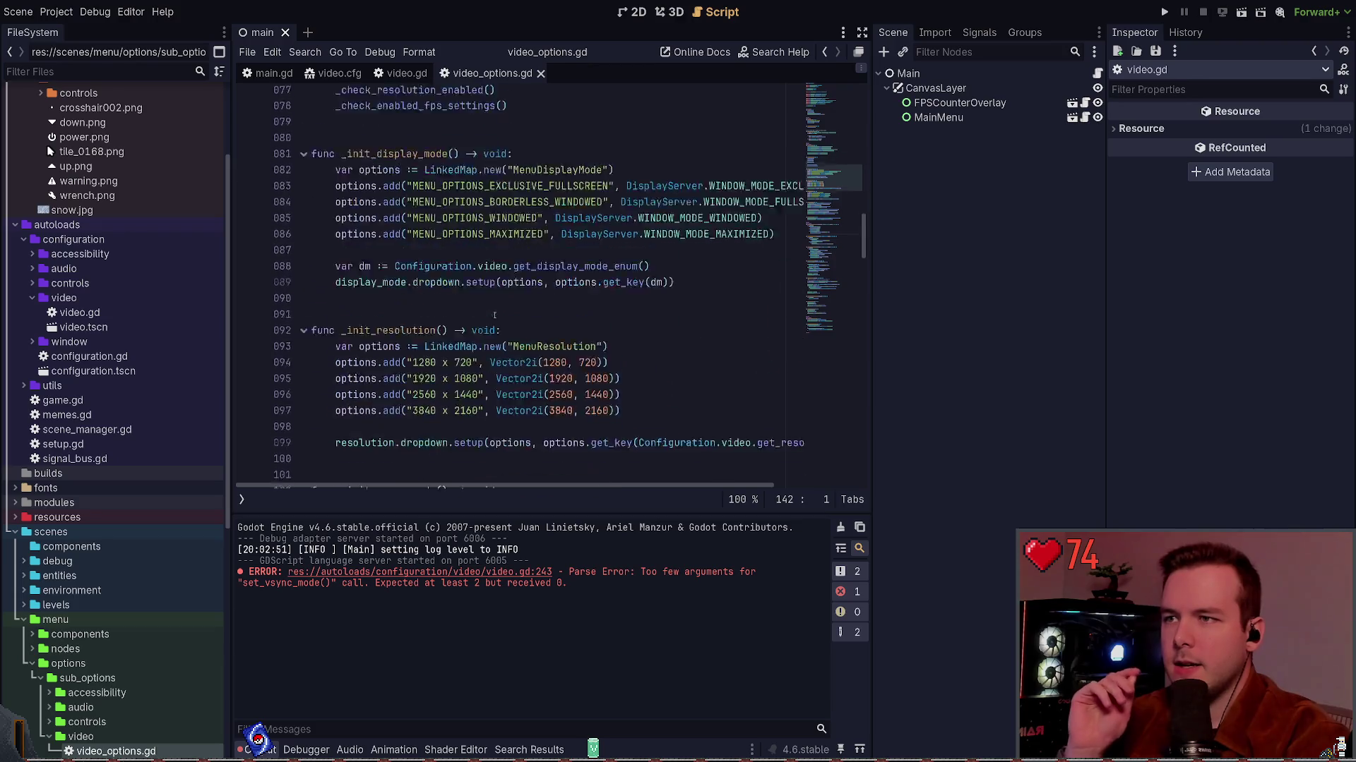
pyautogui.scroll(8, 820, 164)
pyautogui.scroll(15, 820, 164)
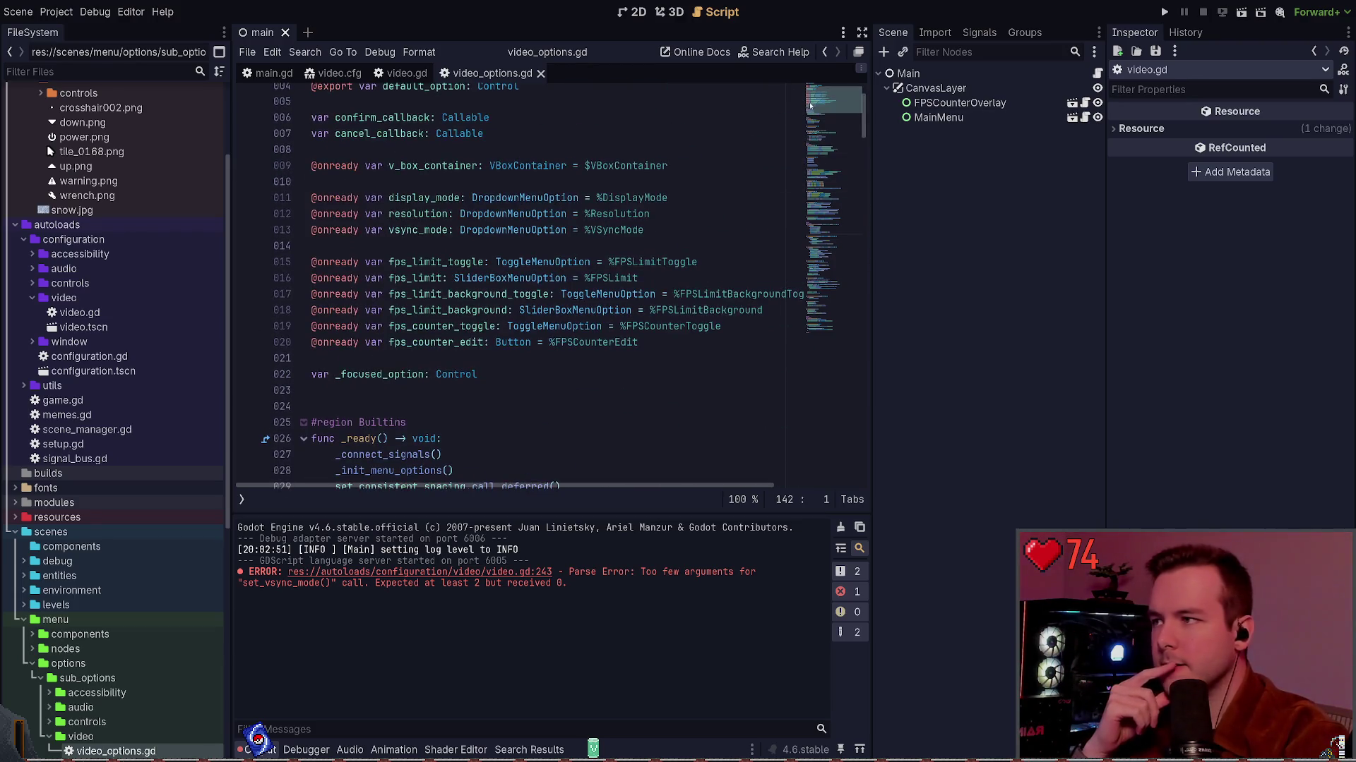
pyautogui.scroll(-5, 495, 275)
pyautogui.scroll(-20, 494, 275)
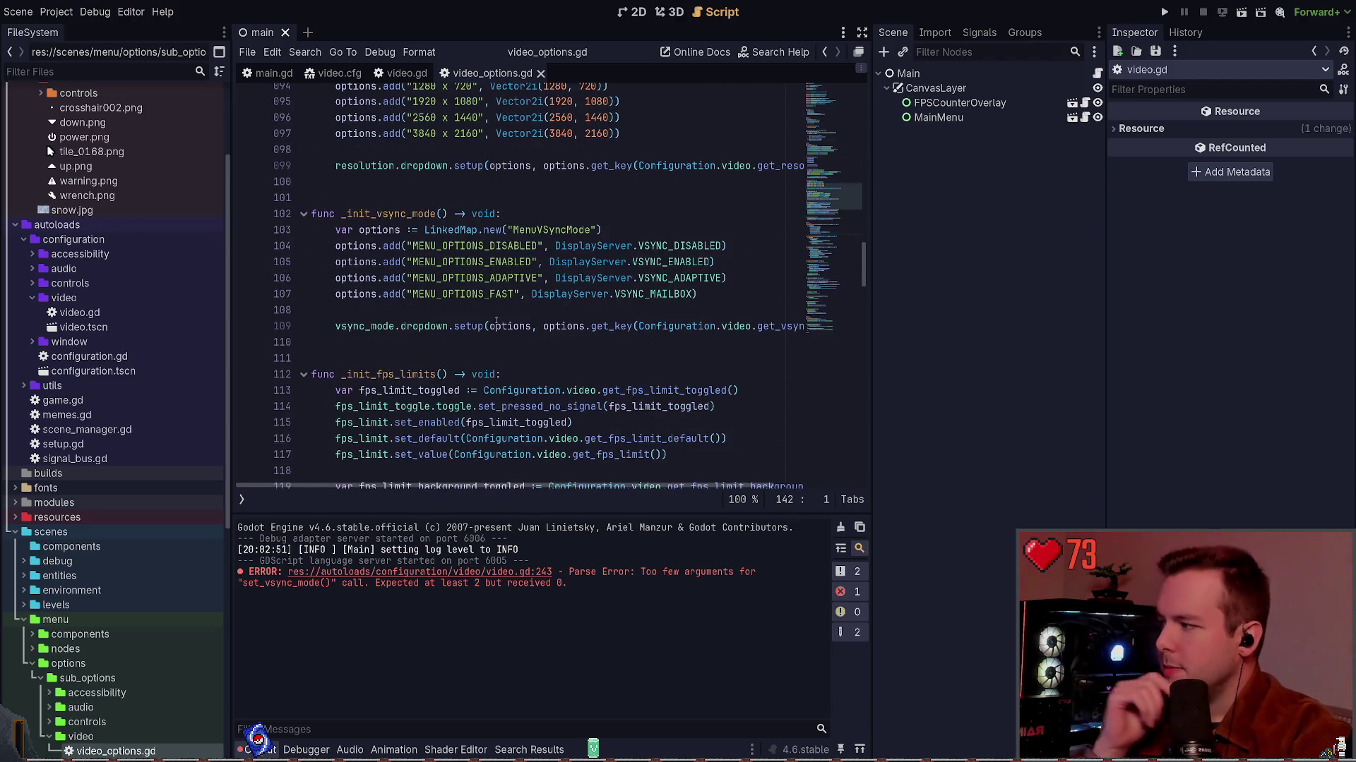
pyautogui.scroll(-8, 493, 275)
pyautogui.scroll(-12, 494, 290)
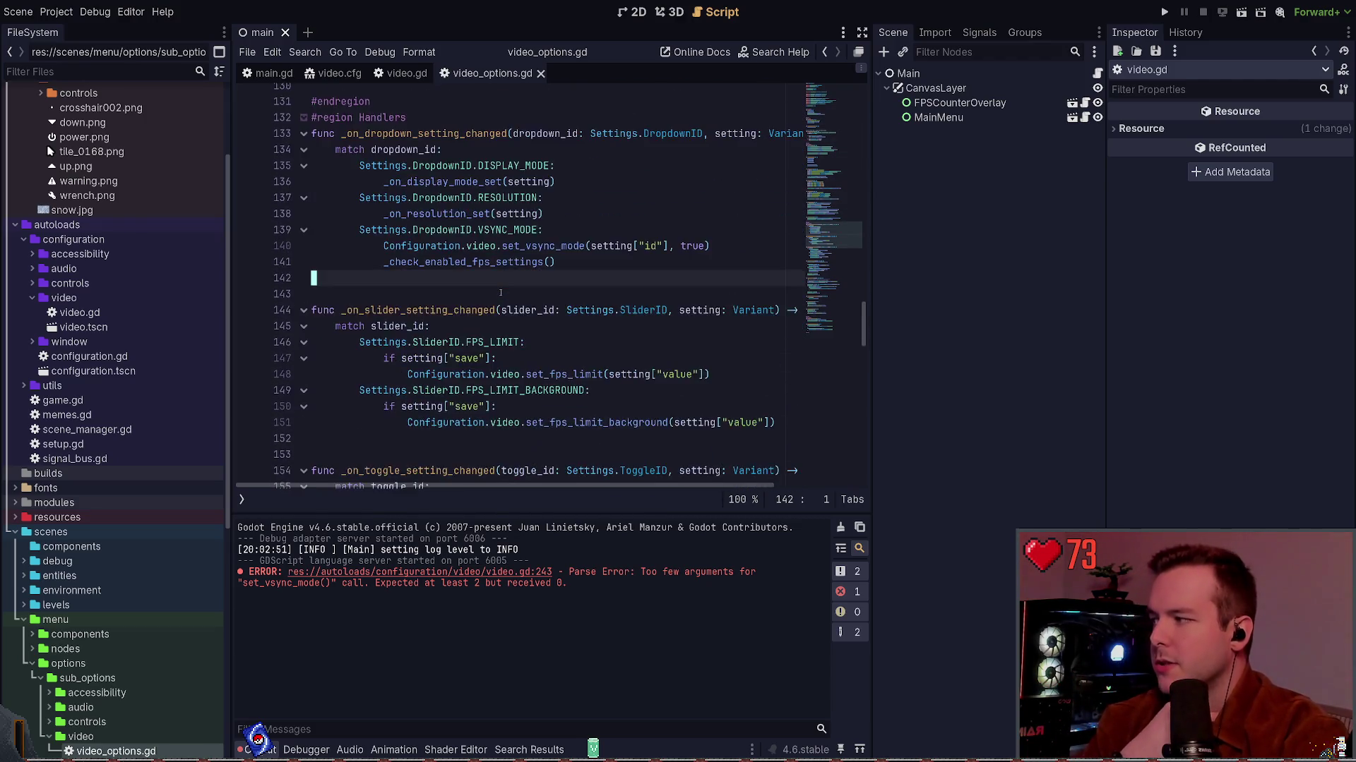
pyautogui.scroll(3, 481, 282)
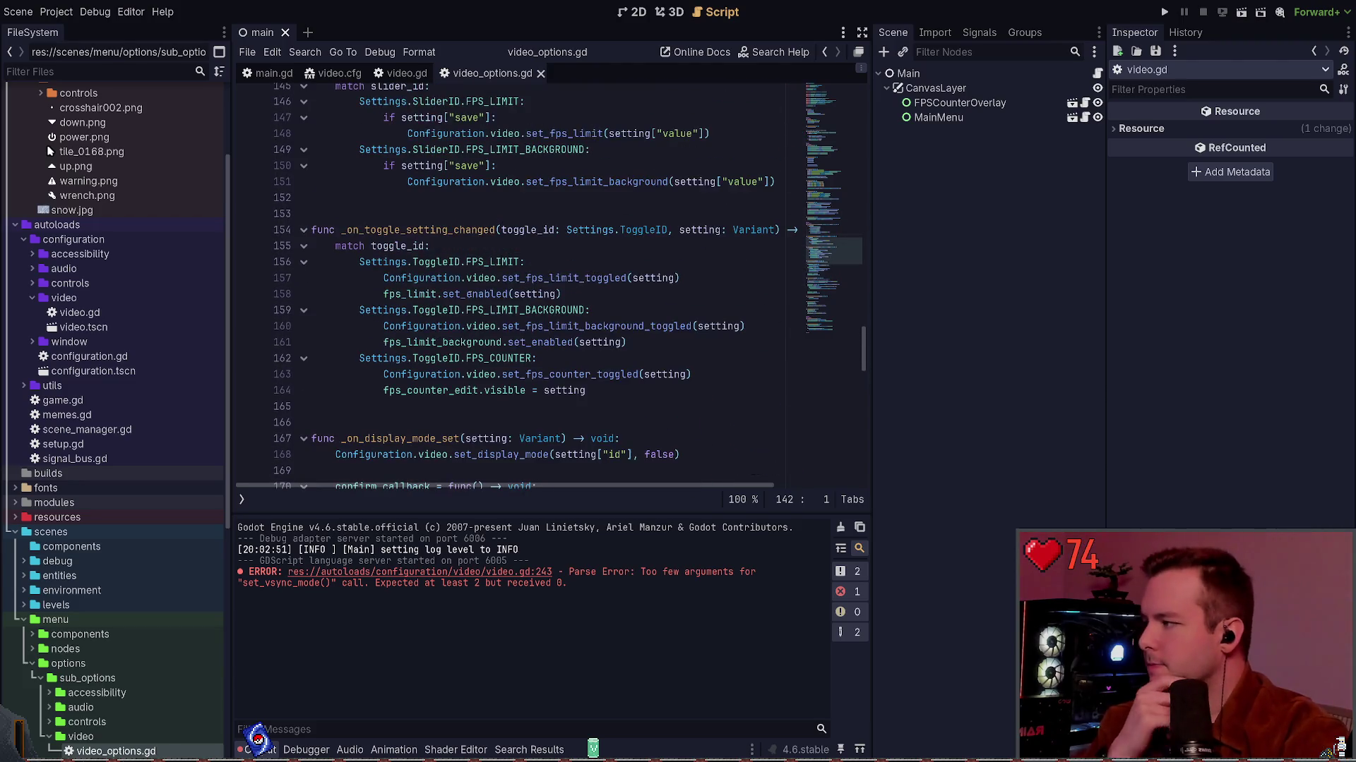
pyautogui.click(461, 218)
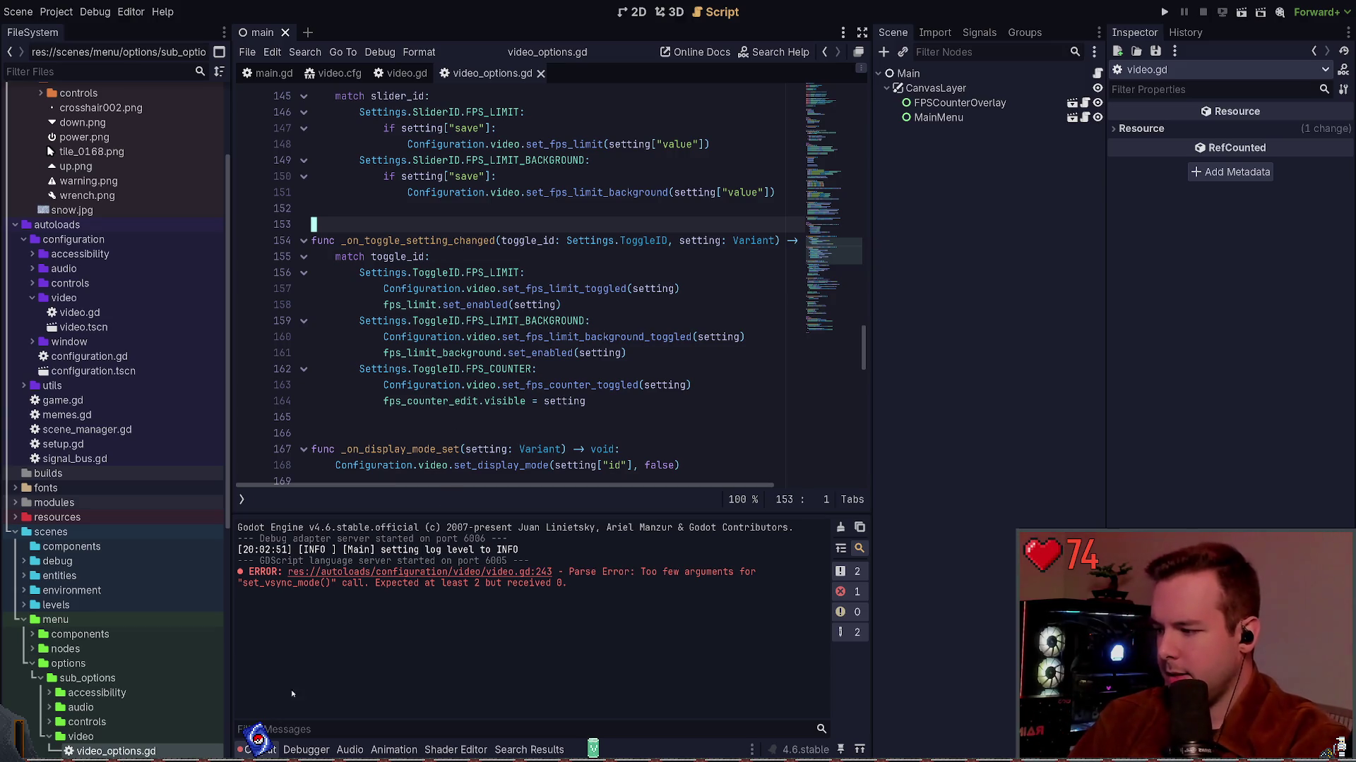
pyautogui.click(482, 418)
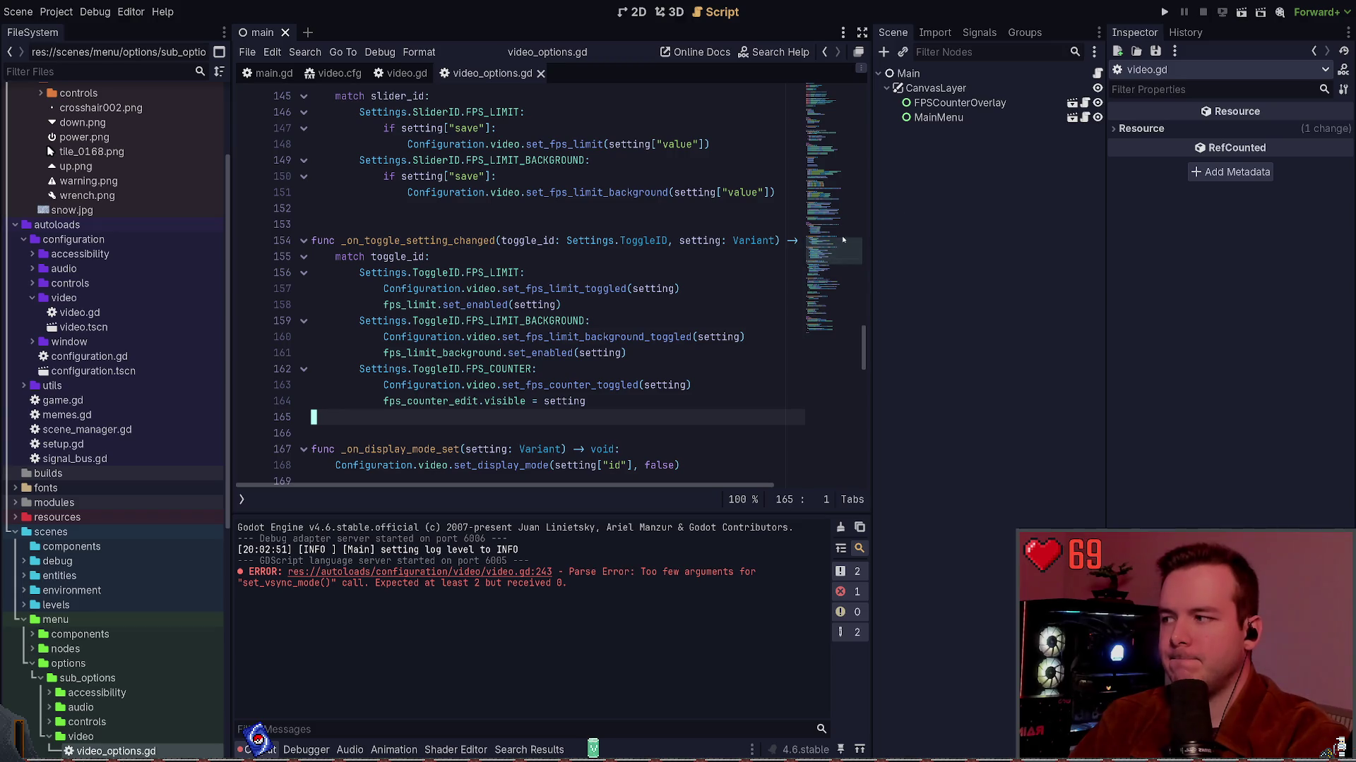
pyautogui.scroll(3, 106, 212)
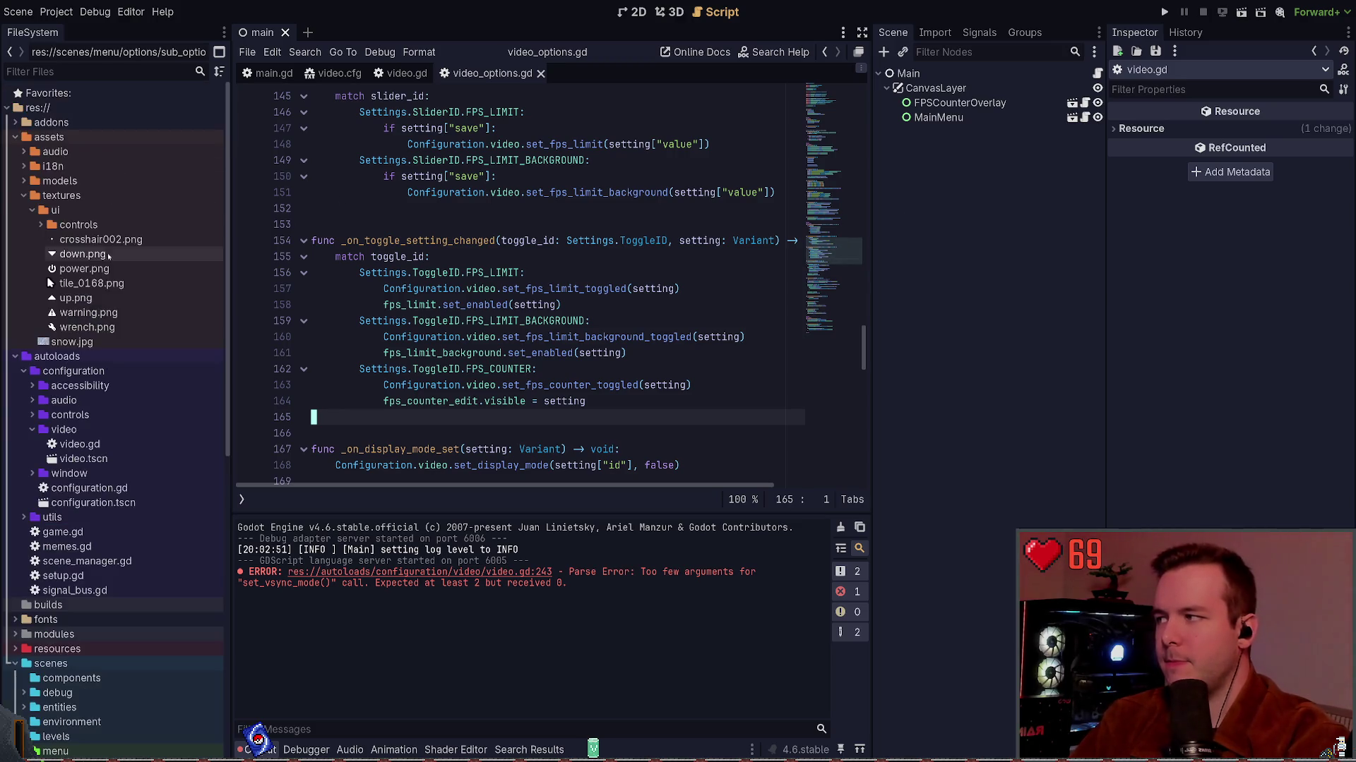
# Collapse the textures and assets folders in the FileSystem dock.
pyautogui.click(23, 196)
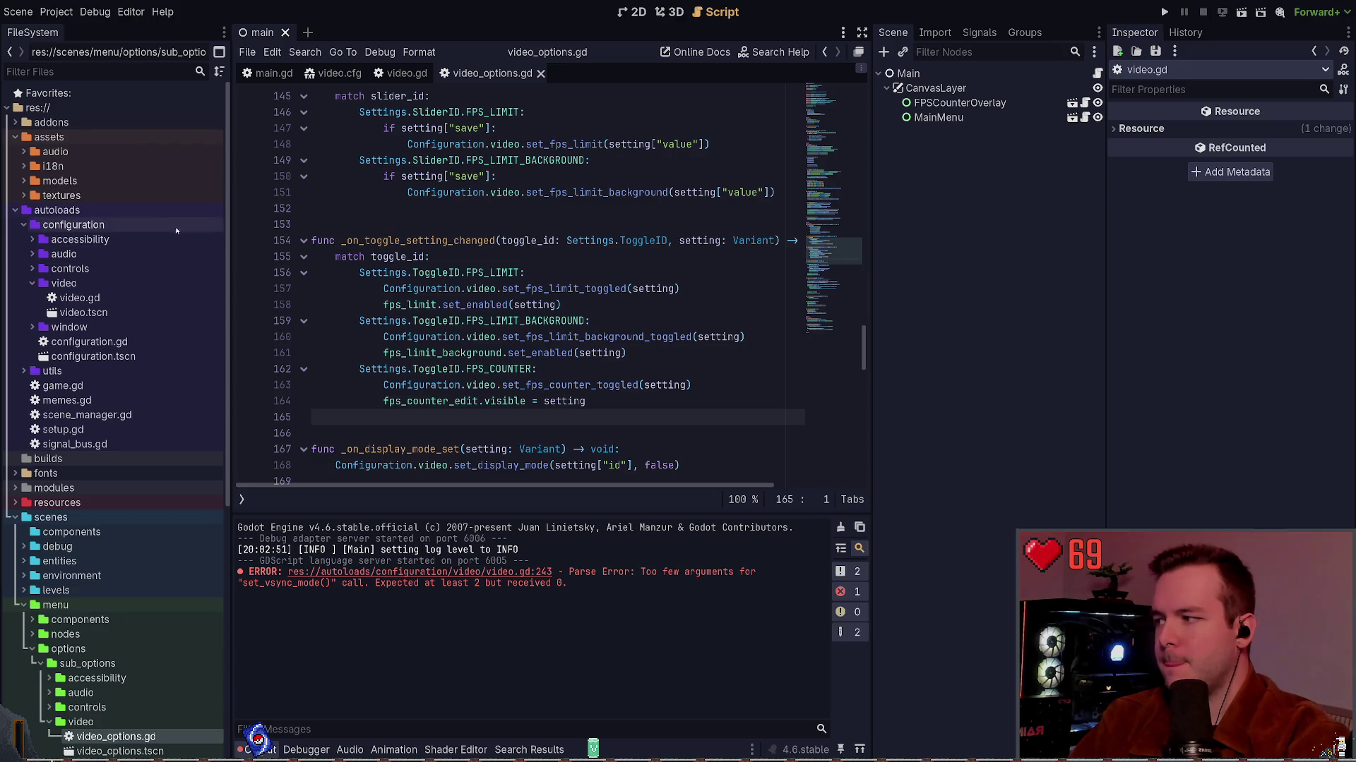
pyautogui.click(14, 137)
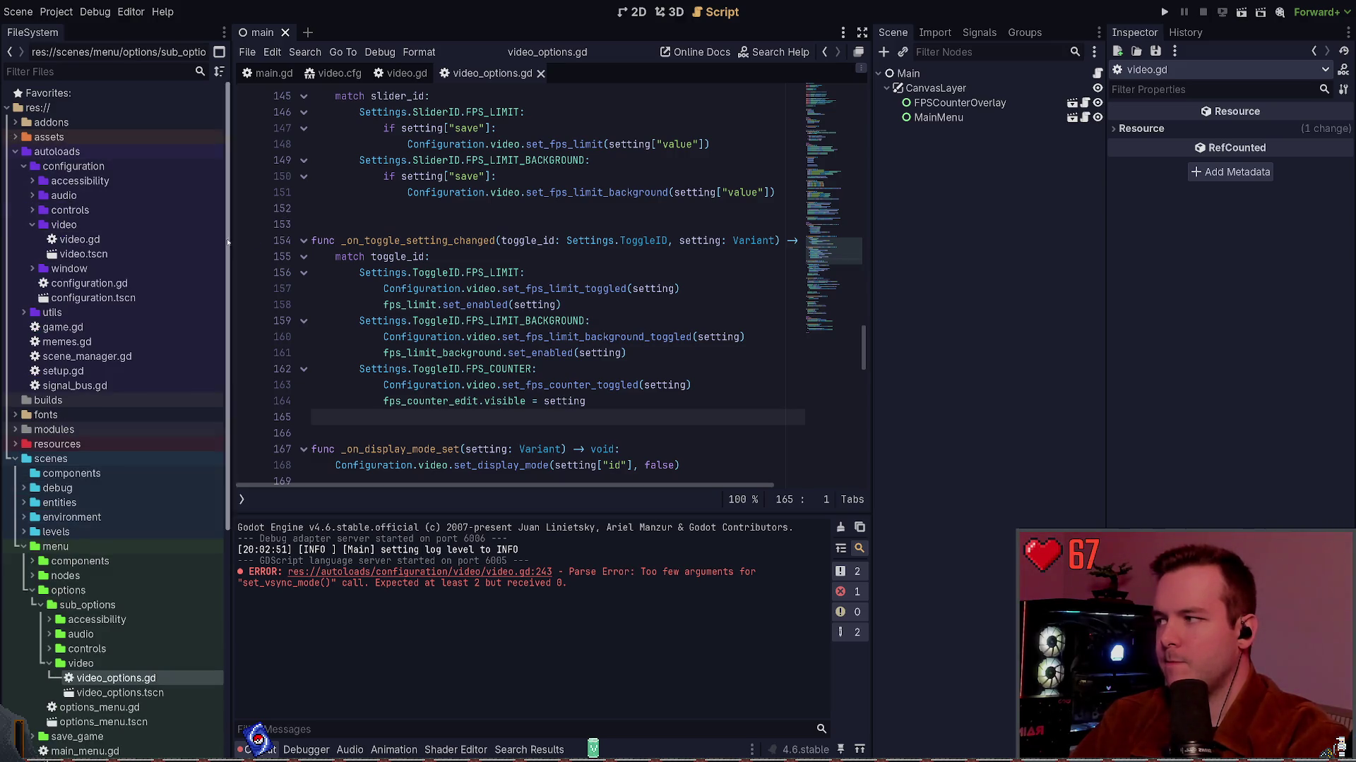
pyautogui.click(478, 212)
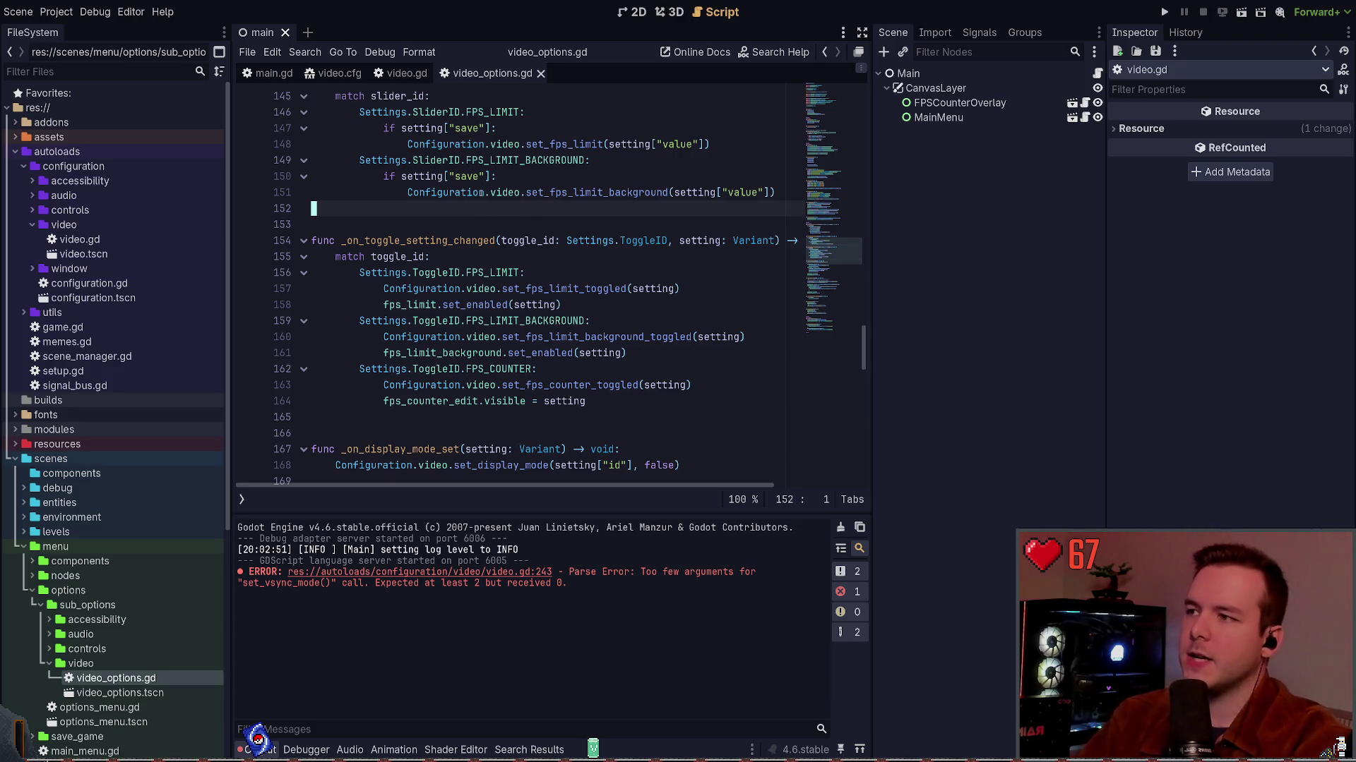
# Select FPSCounterOverlay, then CanvasLayer, and toggle its Layer properties section in the Inspector.
pyautogui.click(959, 103)
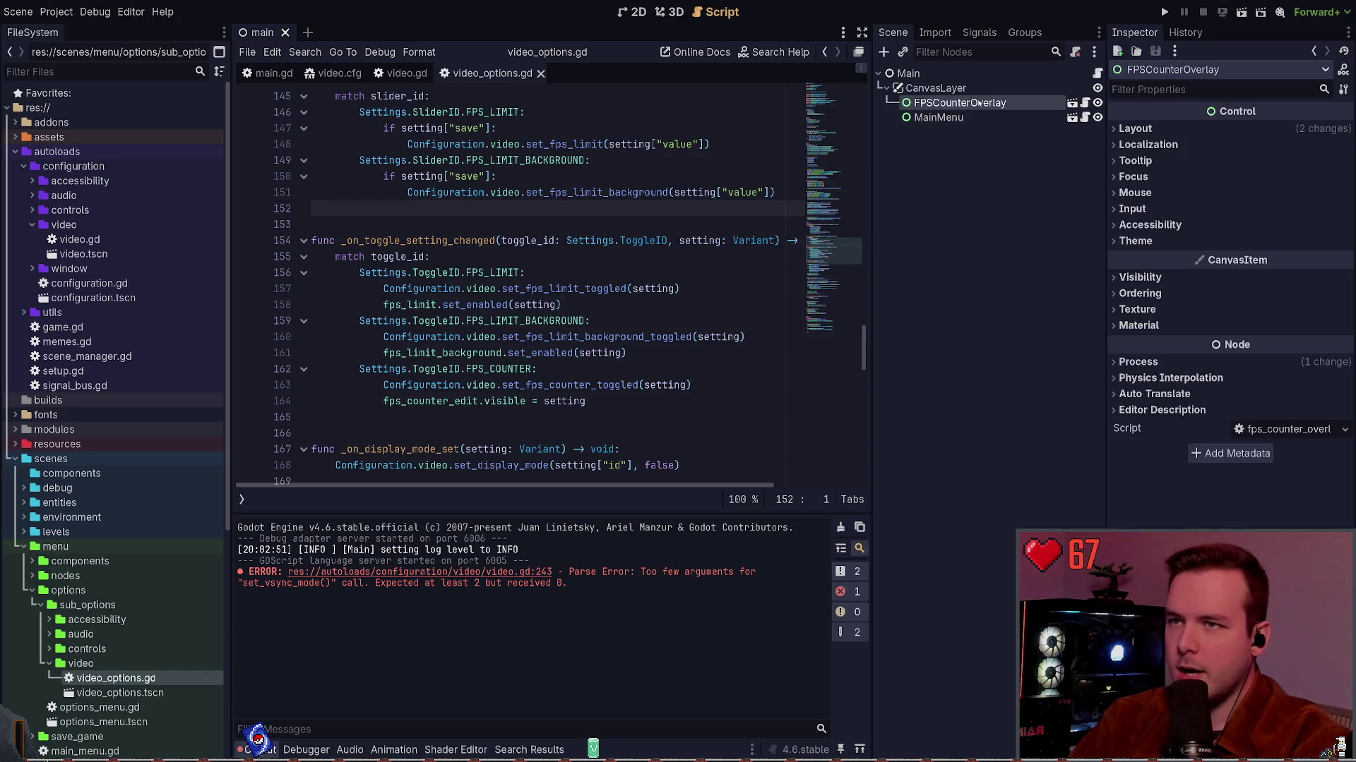
pyautogui.click(1179, 130)
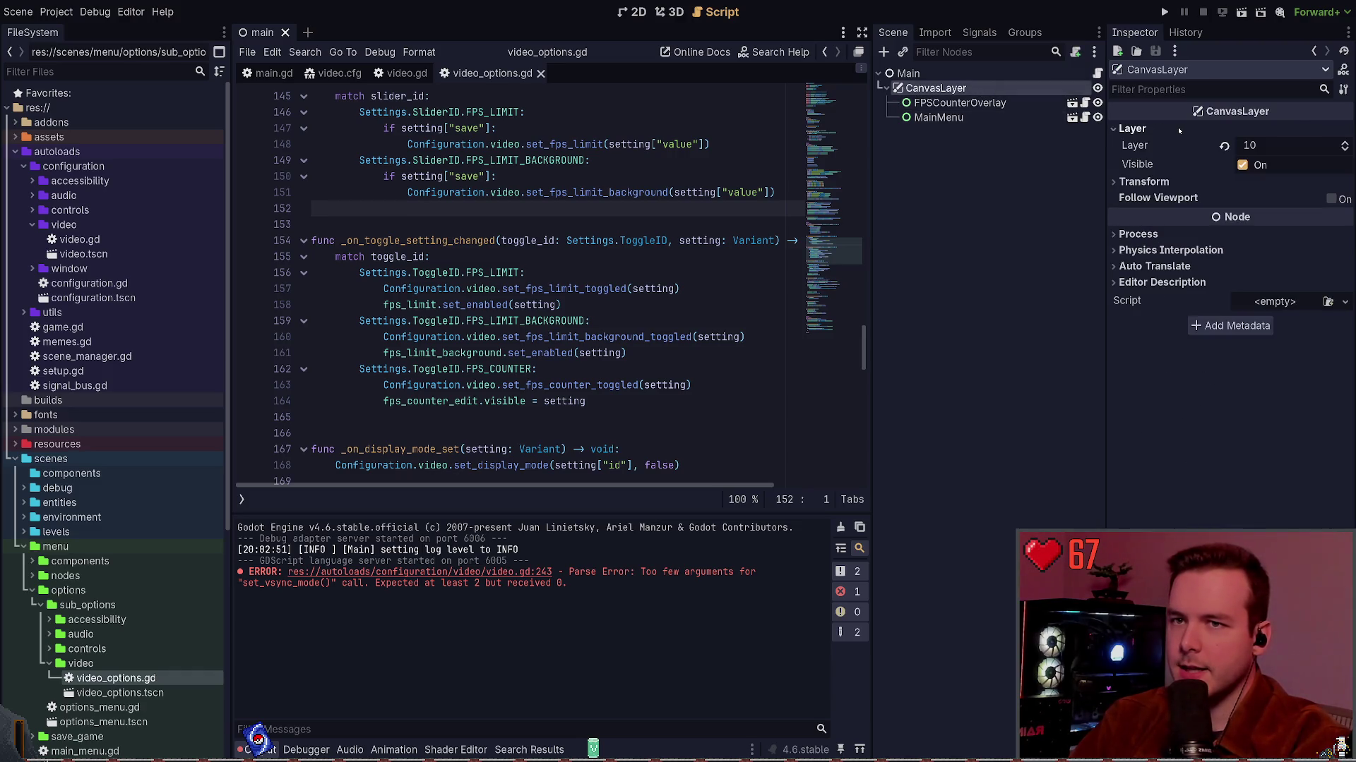
pyautogui.click(1178, 130)
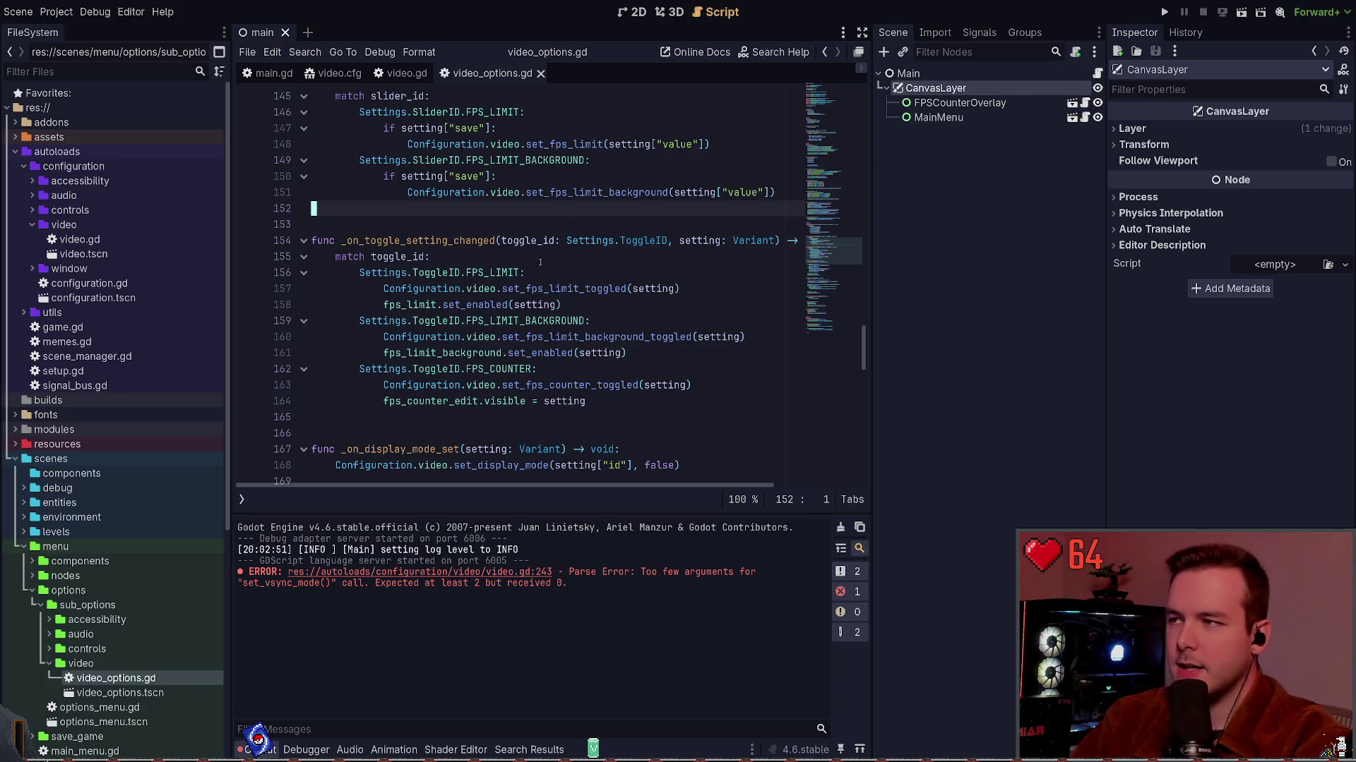
pyautogui.scroll(3, 558, 241)
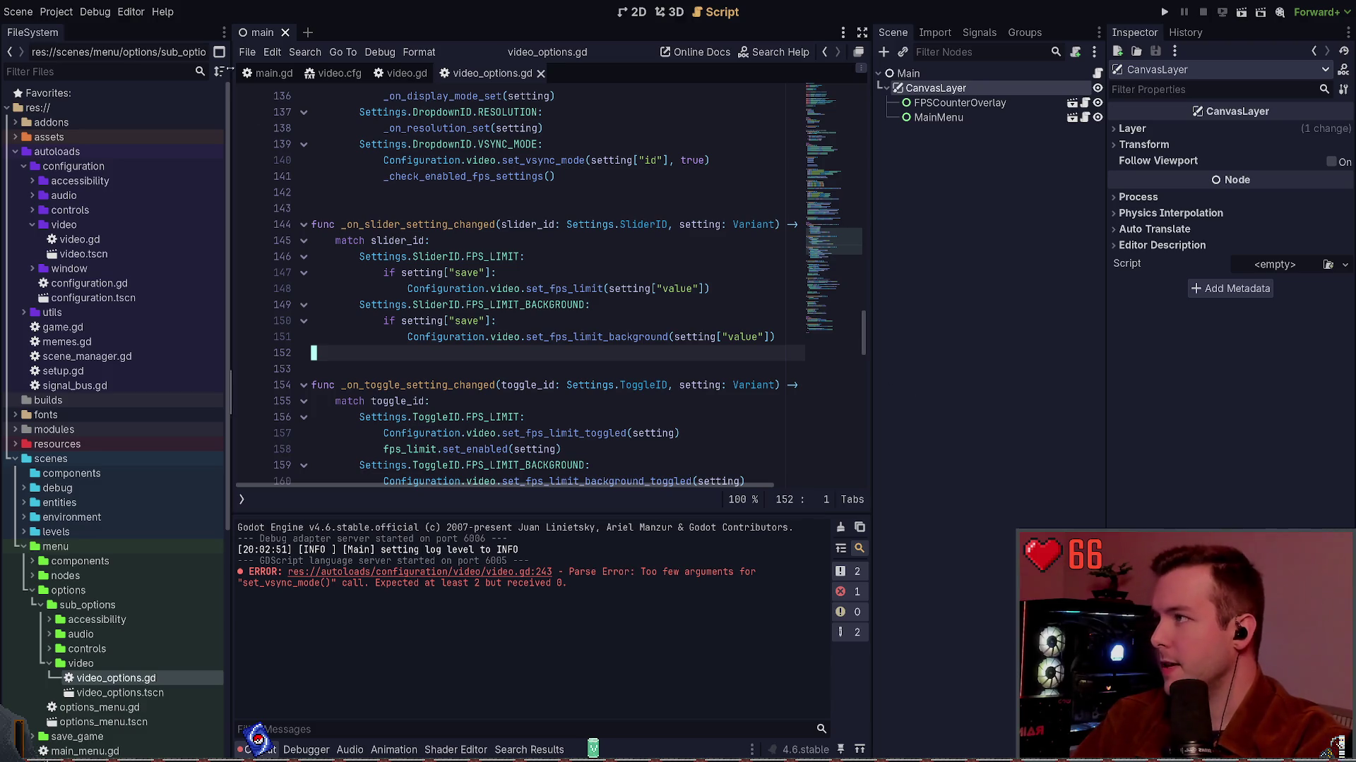
# Open the Editor Settings, which land on the Interface > Theme page.
pyautogui.press('F5')
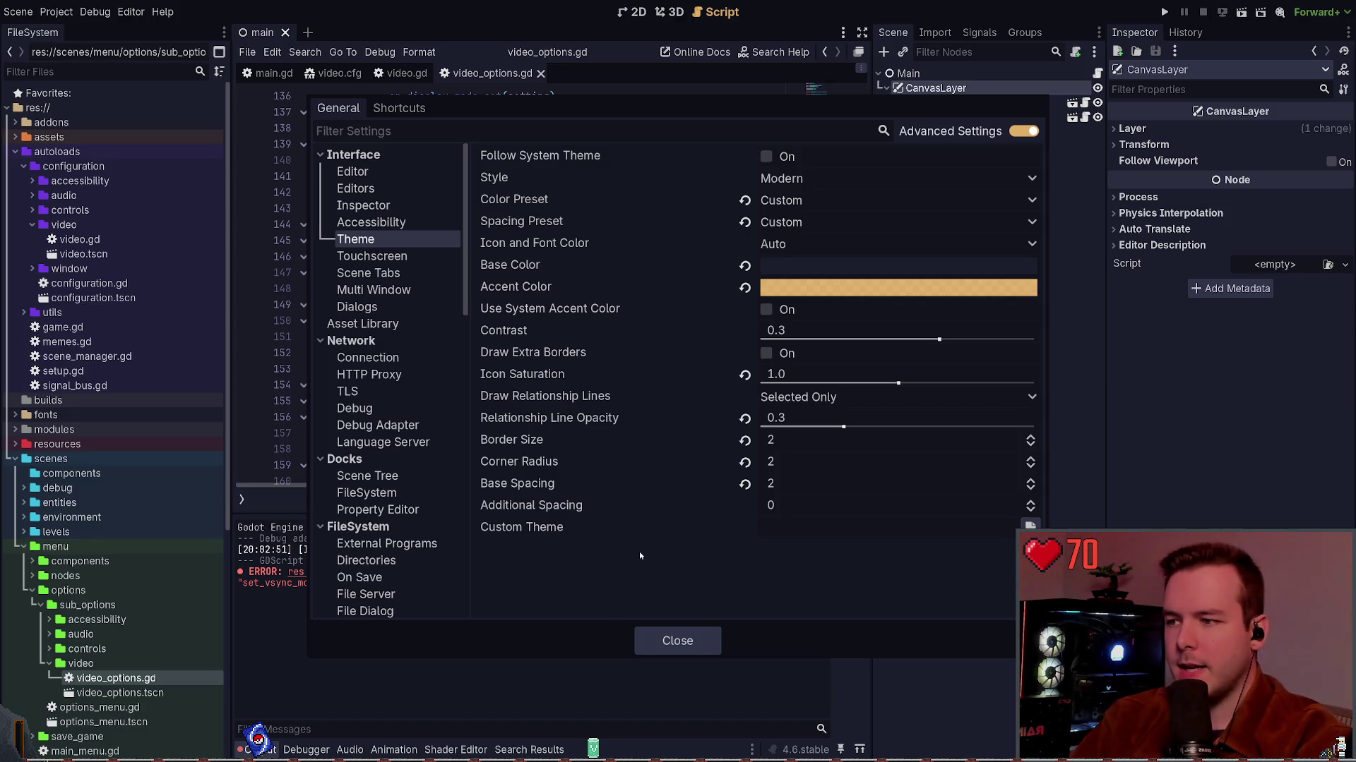
# Browse the Editor Settings categories and show the Text Editor > Theme highlighting colours.
pyautogui.scroll(-15, 388, 548)
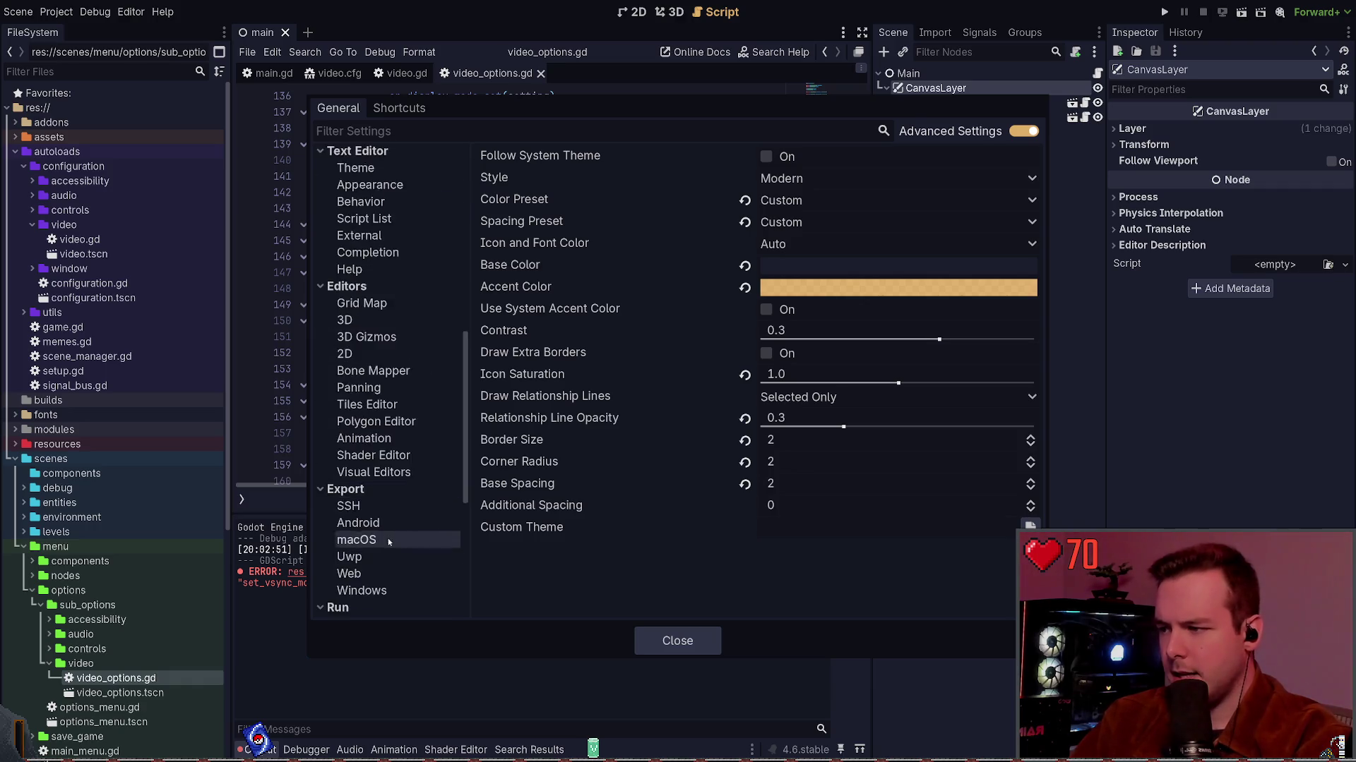
pyautogui.scroll(15, 381, 528)
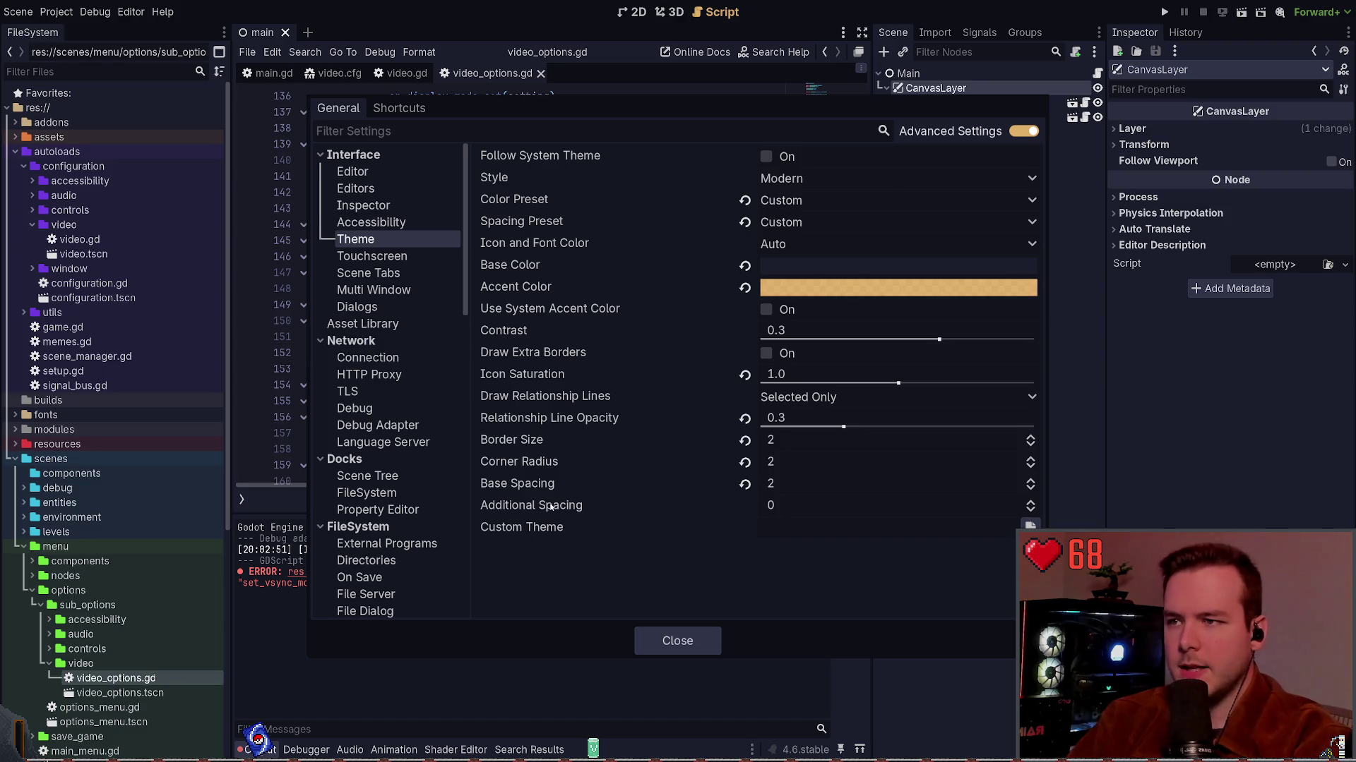
pyautogui.scroll(-10, 393, 337)
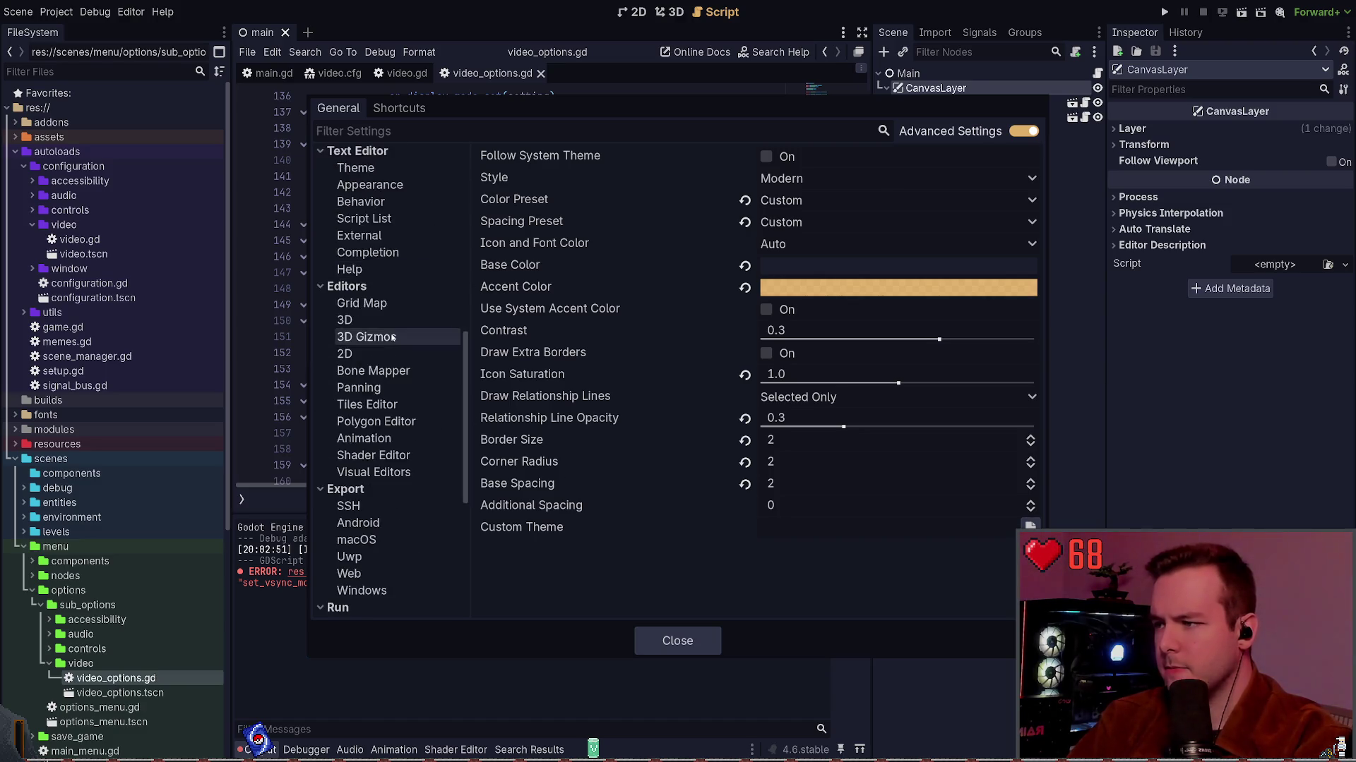
pyautogui.scroll(-5, 392, 338)
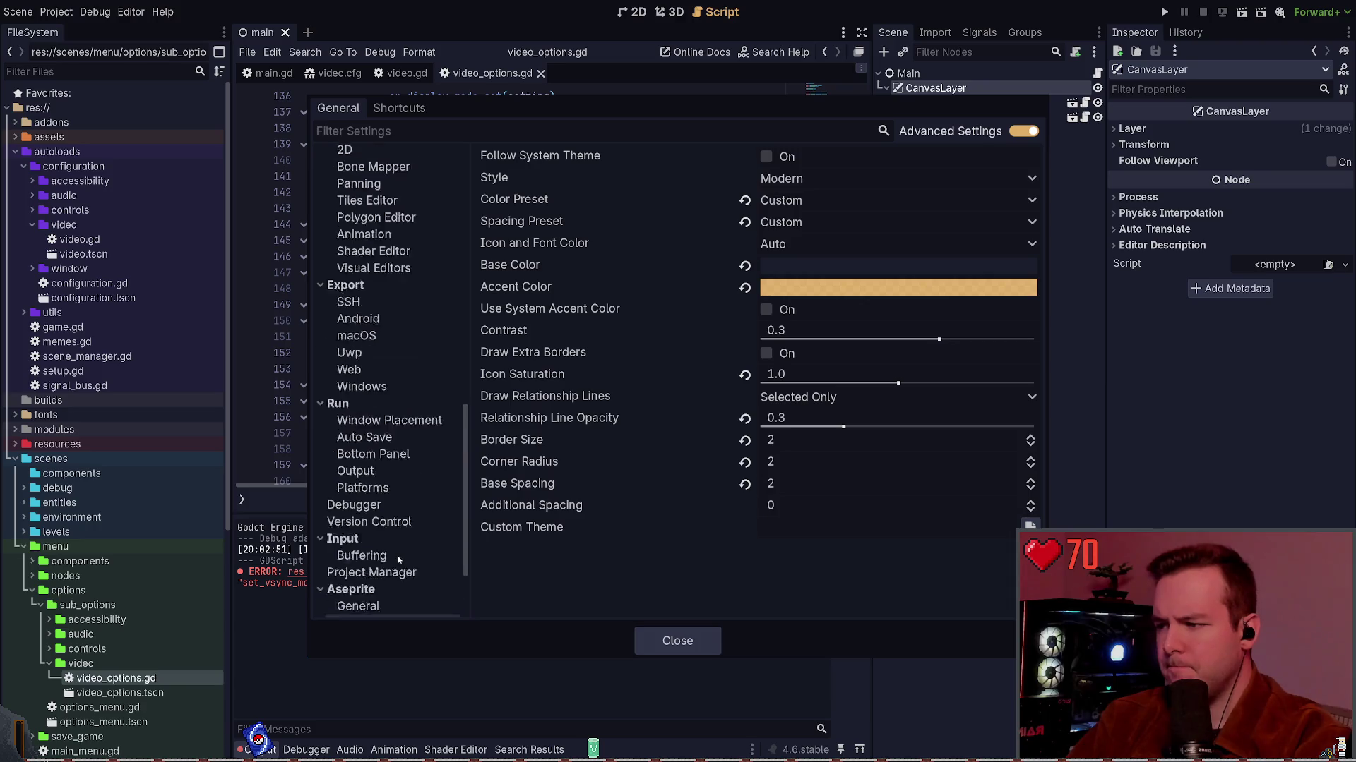
pyautogui.scroll(2, 396, 556)
pyautogui.scroll(2, 394, 525)
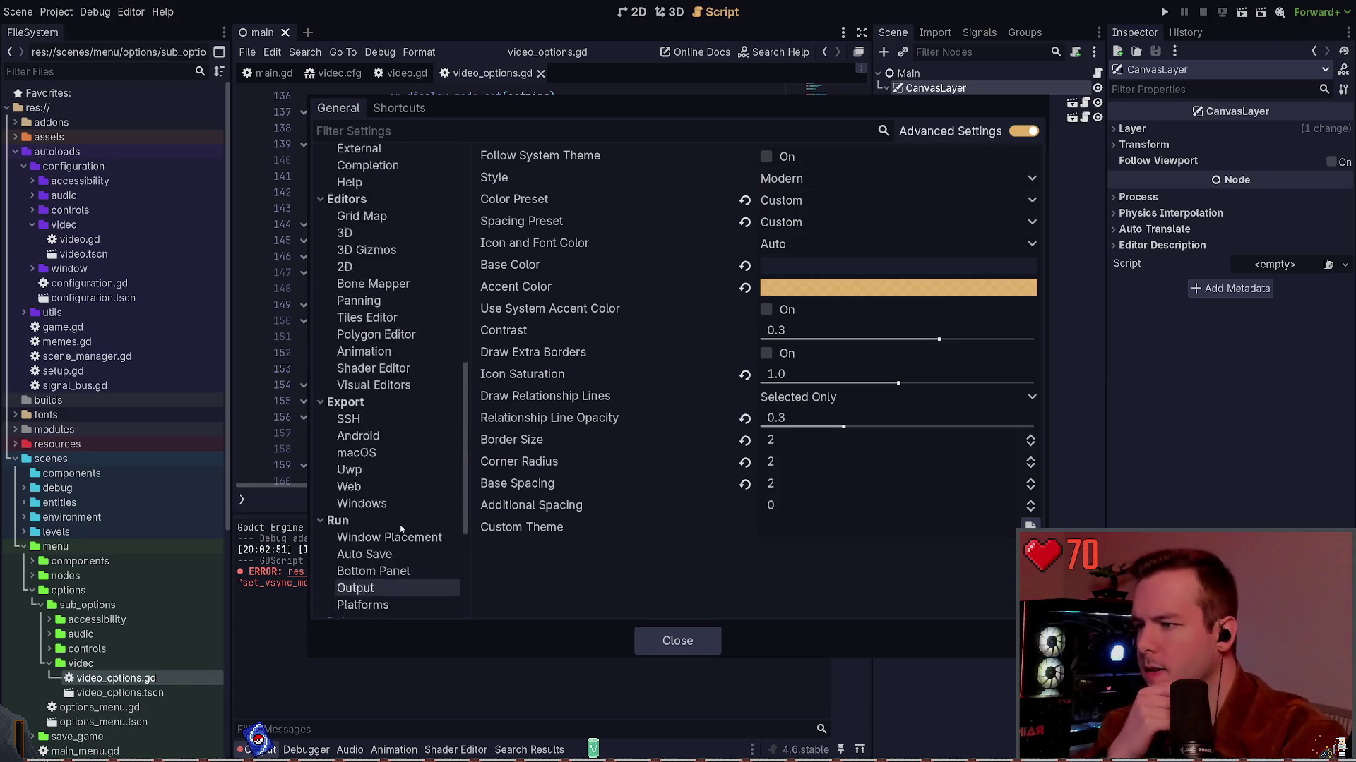
pyautogui.scroll(5, 400, 528)
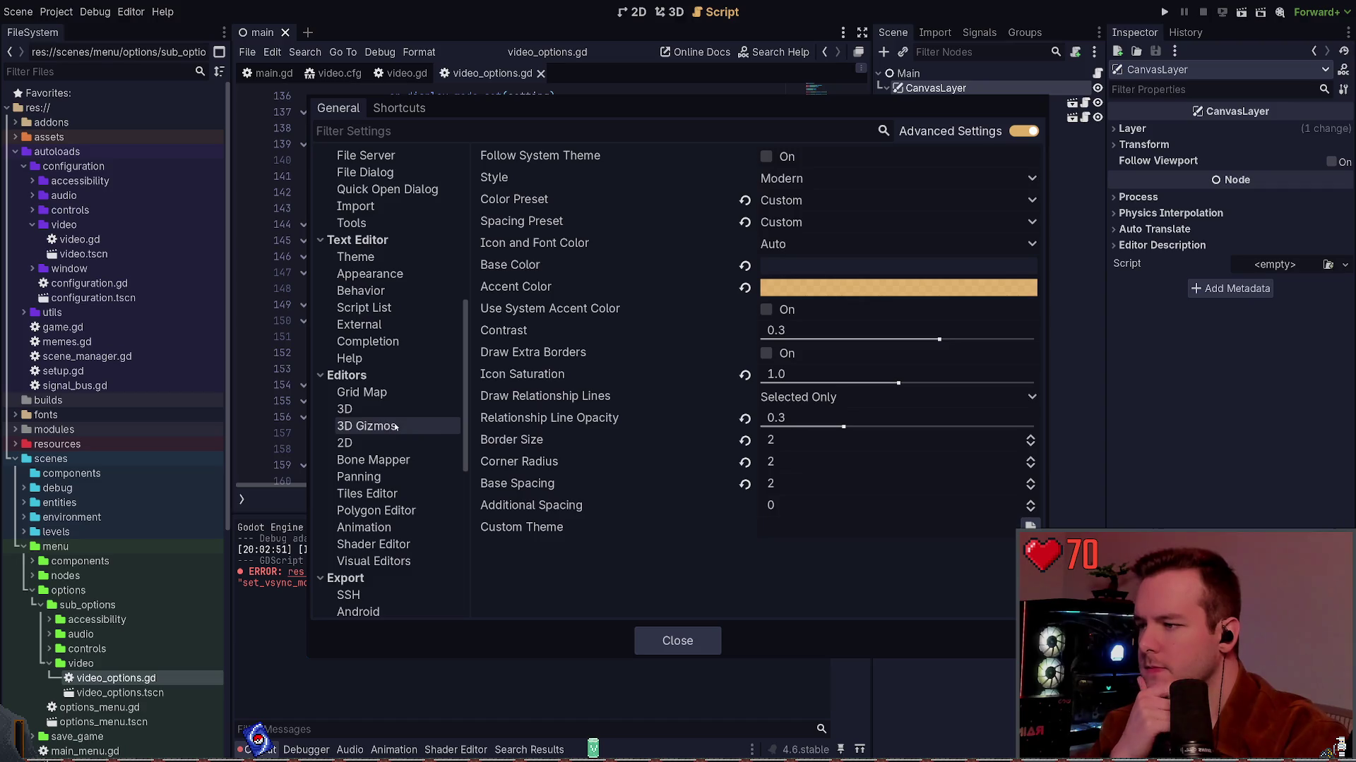
pyautogui.scroll(3, 367, 499)
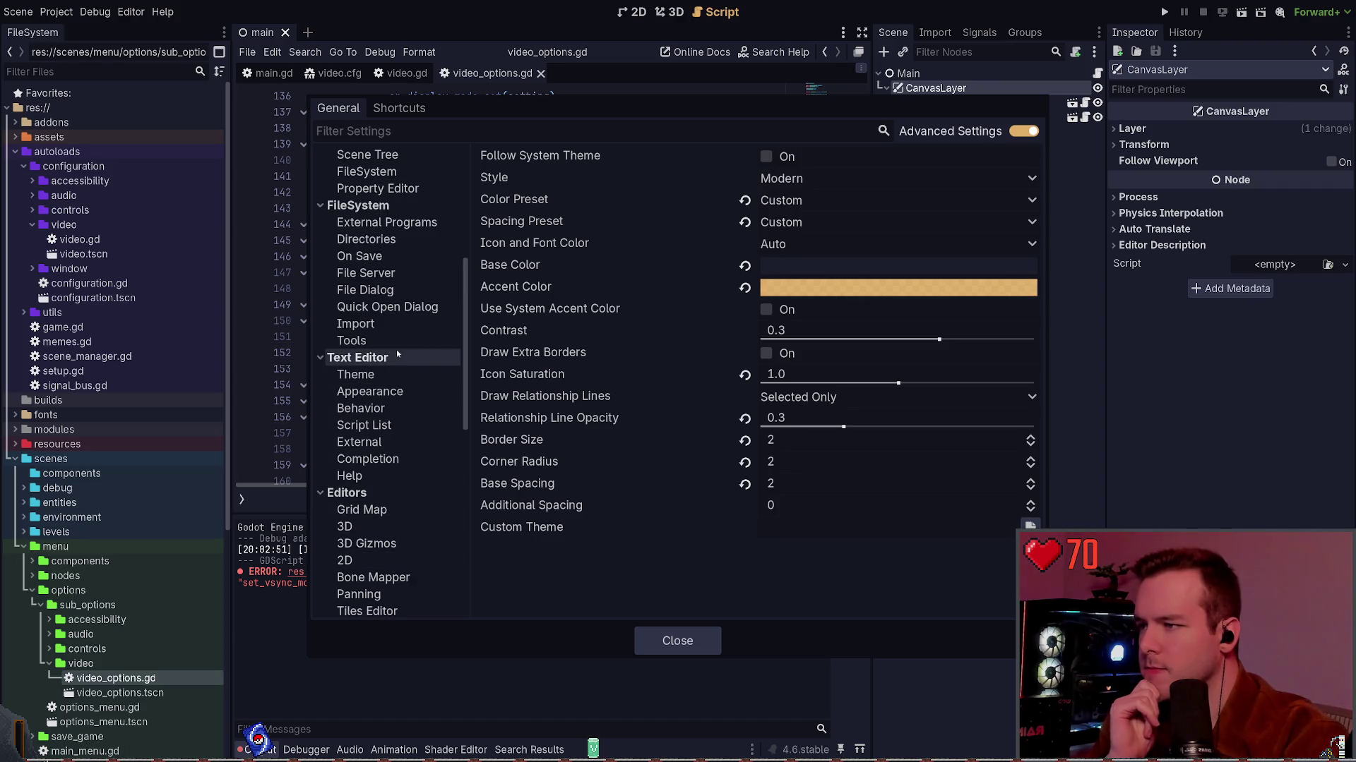
pyautogui.click(356, 374)
# Scroll back up and show the Interface > Editor page with display scale and font sizes.
pyautogui.scroll(-10, 604, 351)
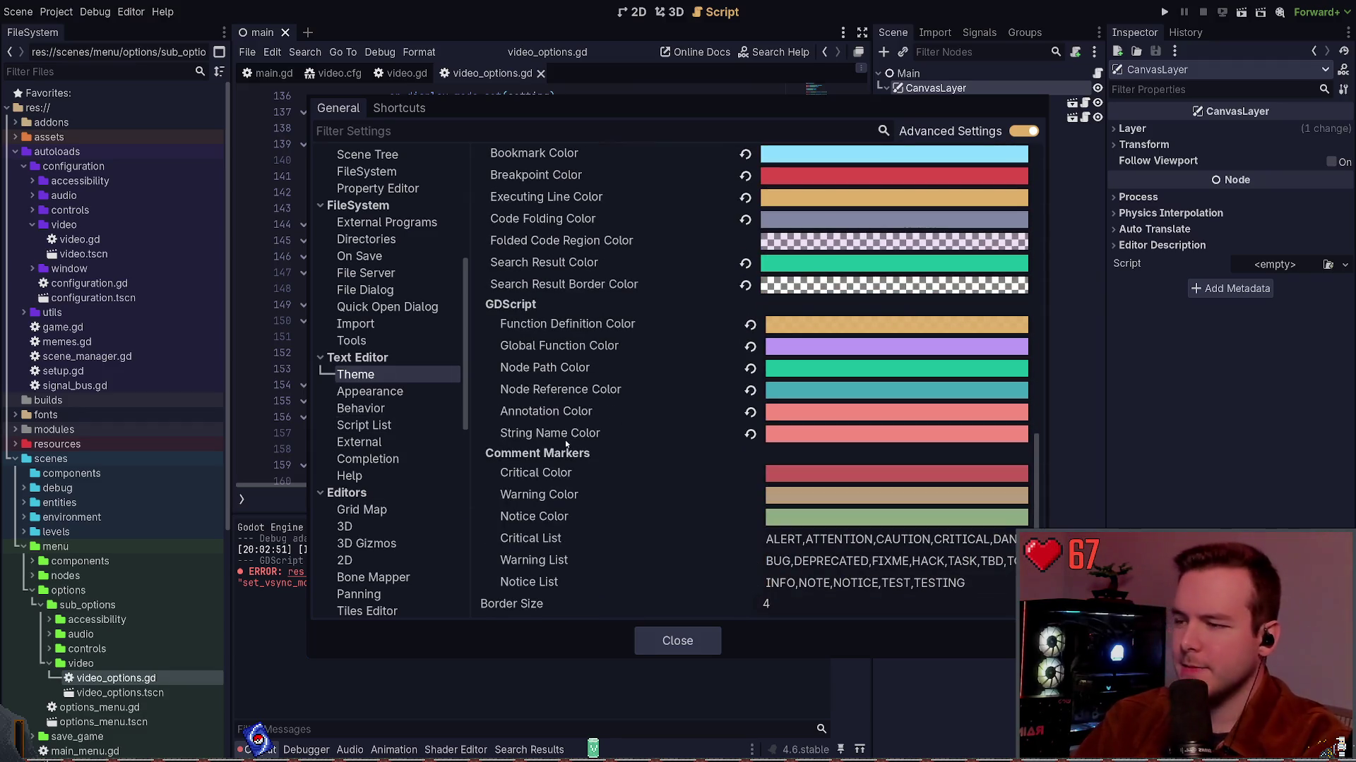
pyautogui.scroll(10, 565, 439)
pyautogui.scroll(3, 375, 286)
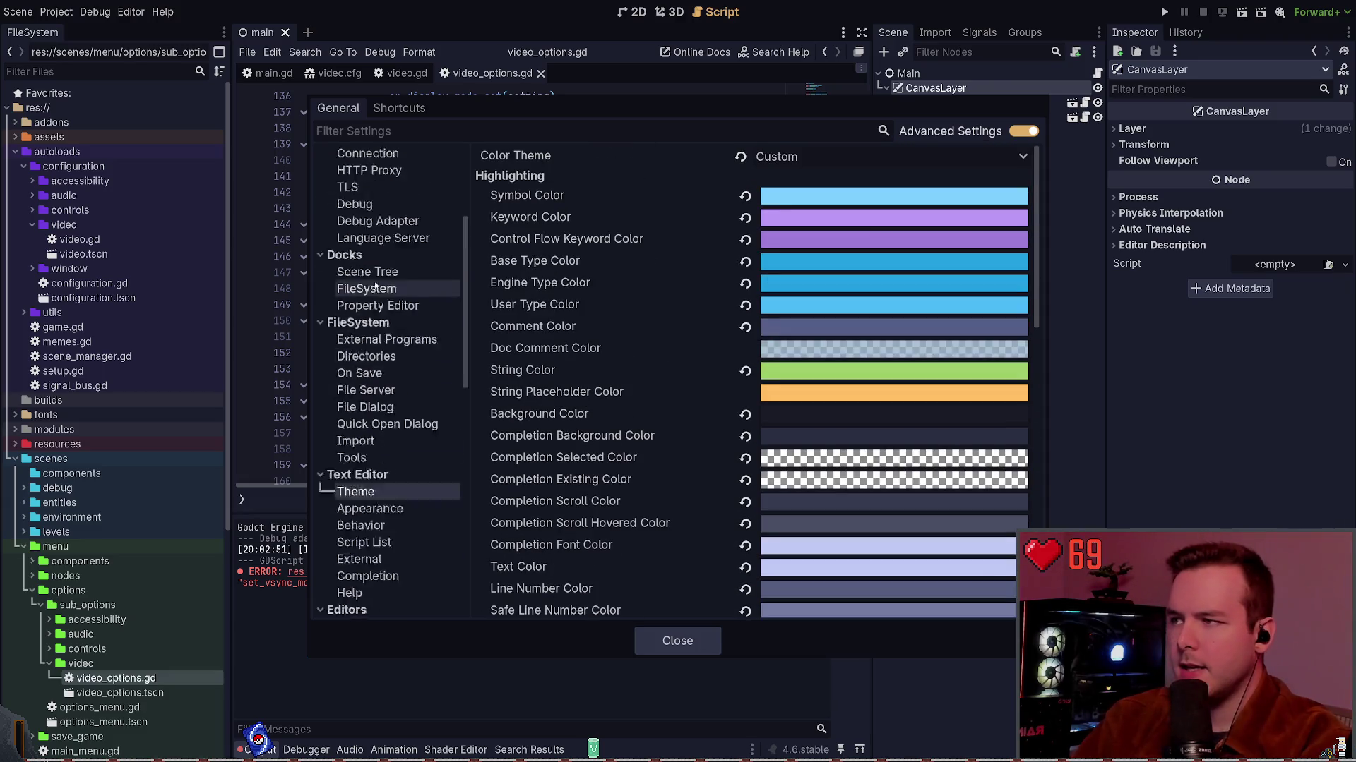
pyautogui.scroll(3, 375, 287)
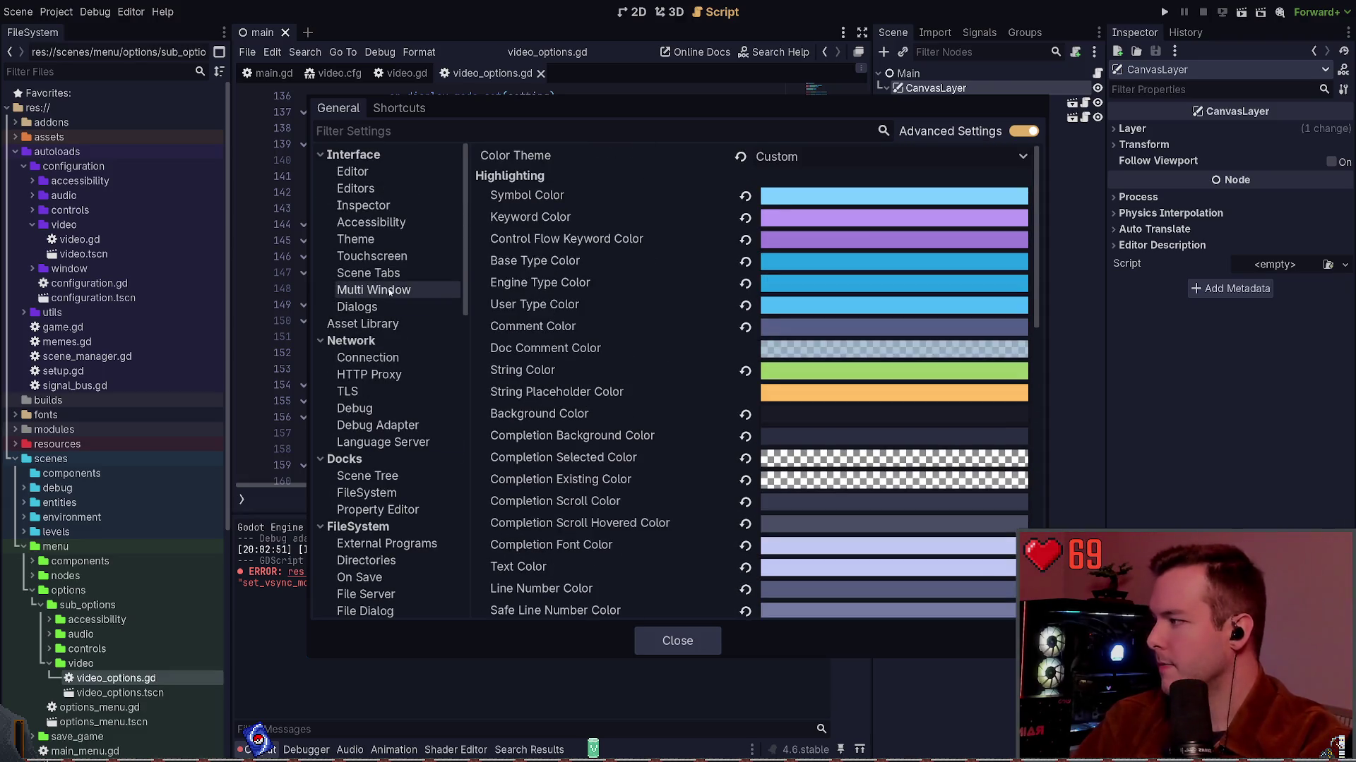
pyautogui.click(417, 171)
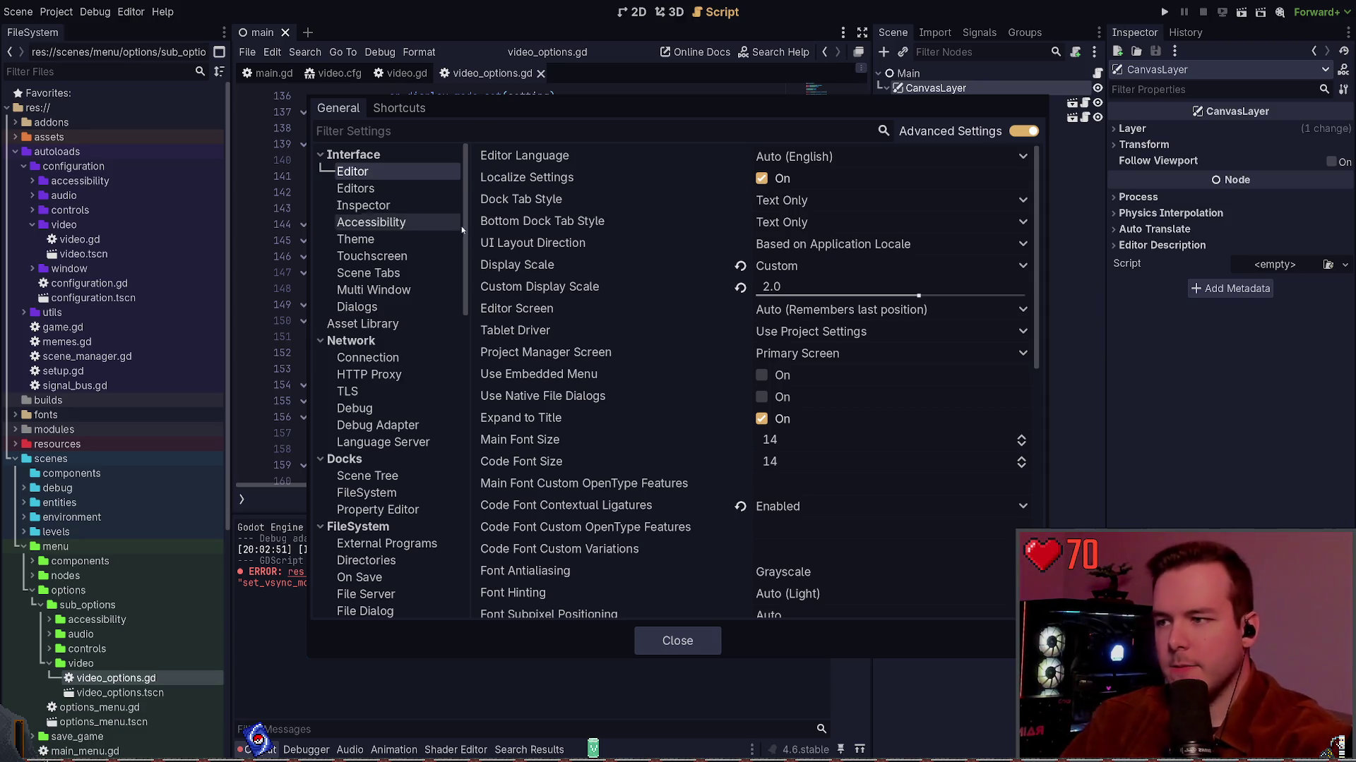
# Look through the Interface > Editor options, view the Theme page, then close Editor Settings.
pyautogui.scroll(-3, 587, 333)
pyautogui.scroll(-5, 621, 321)
pyautogui.scroll(3, 607, 328)
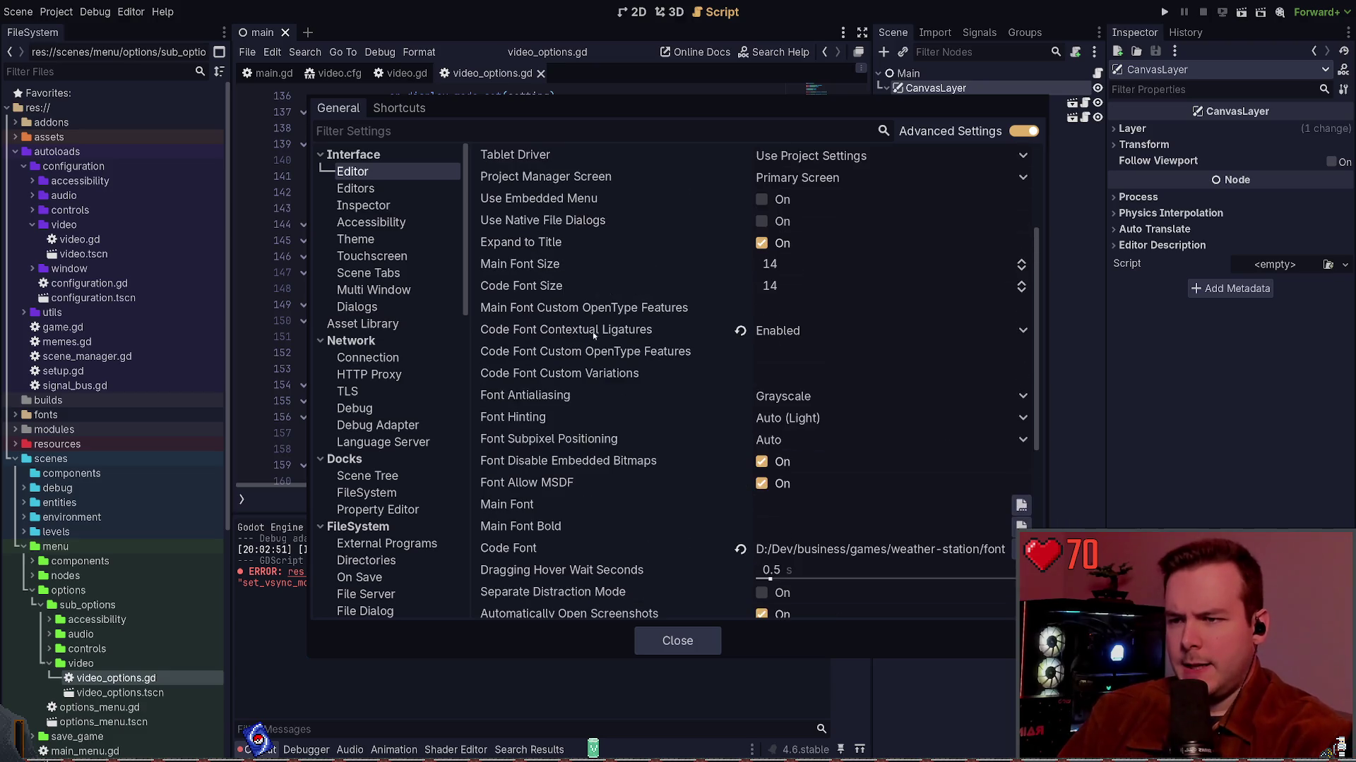
pyautogui.scroll(-9, 559, 503)
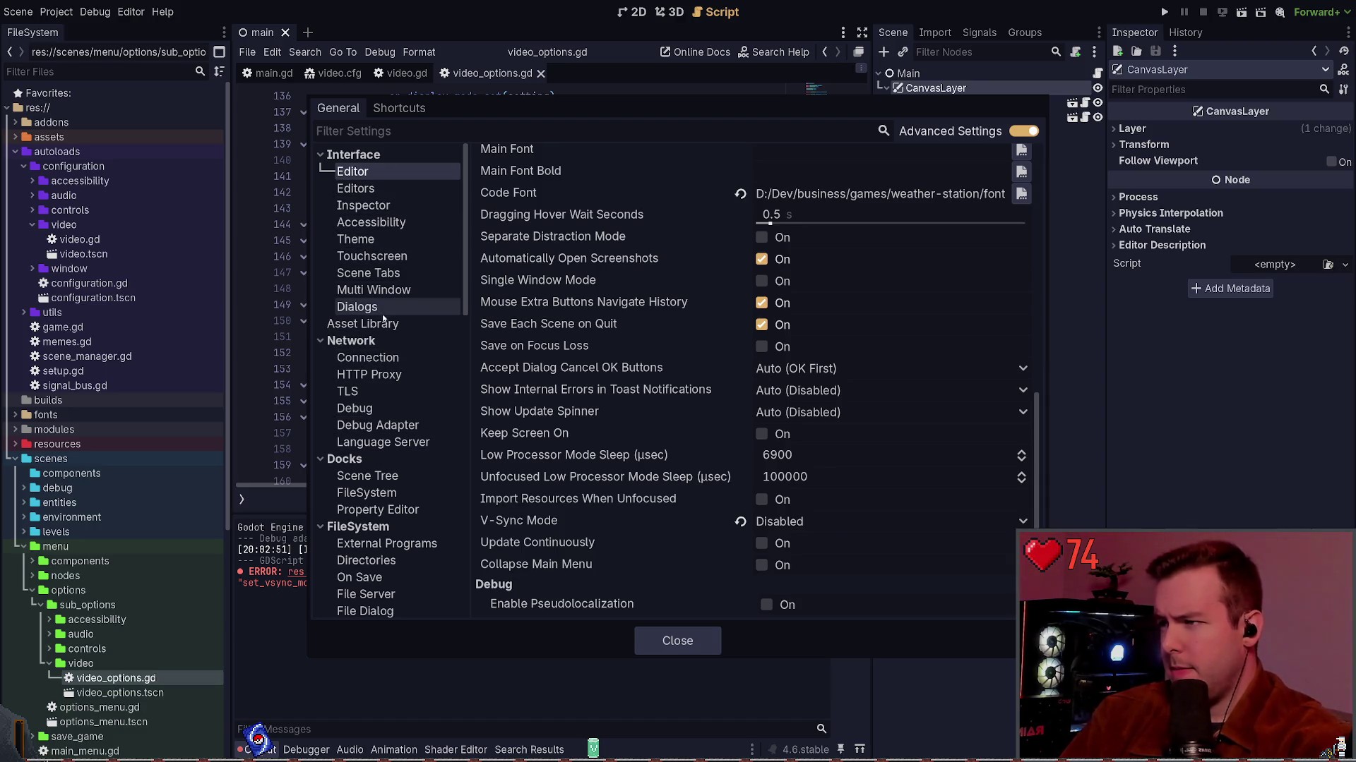
pyautogui.click(356, 239)
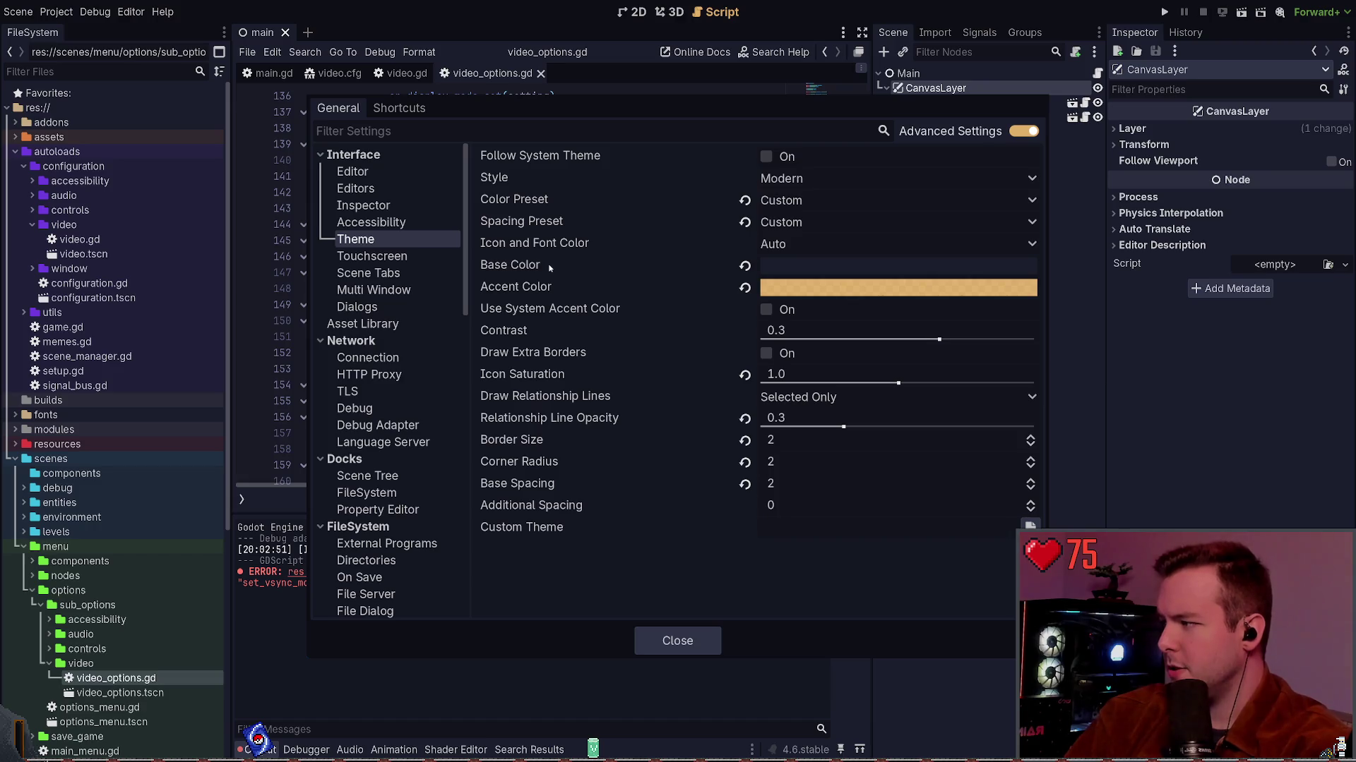
pyautogui.click(656, 640)
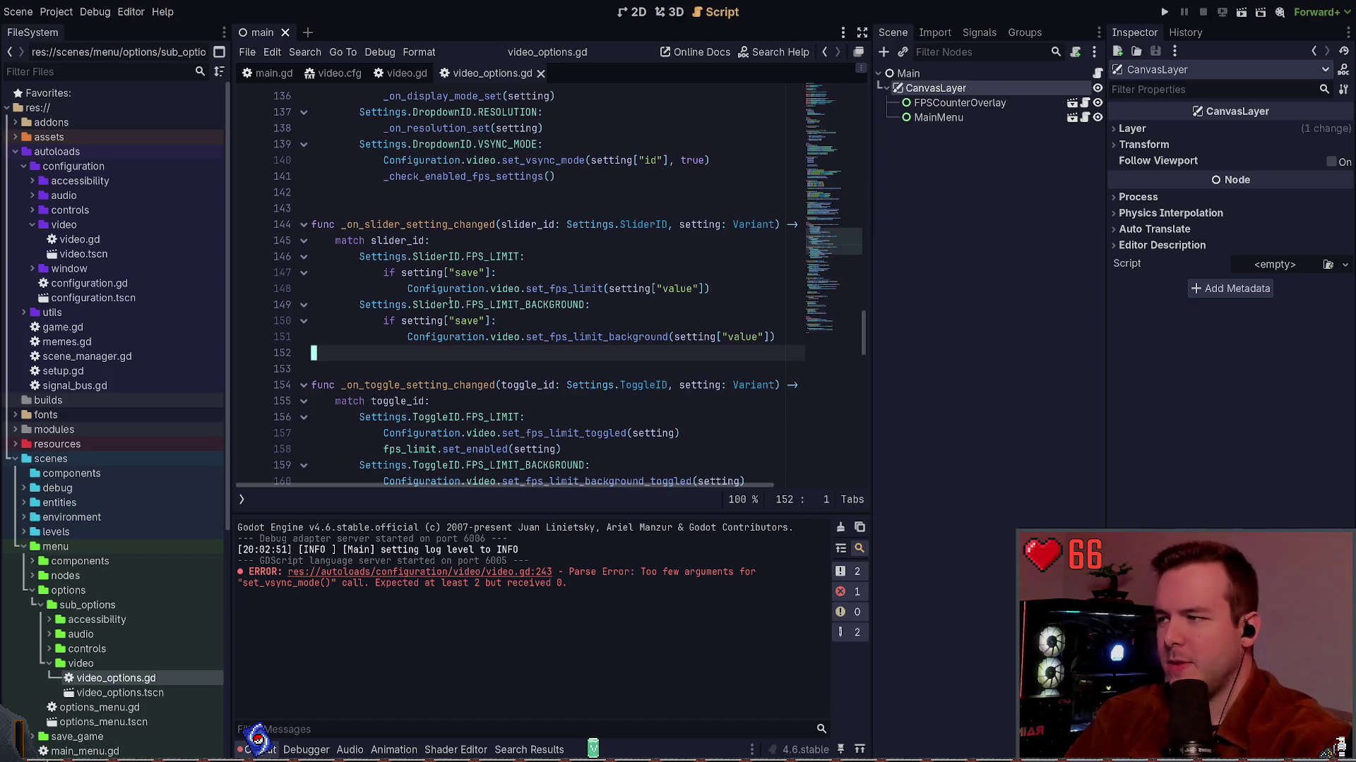
pyautogui.scroll(-20, 464, 175)
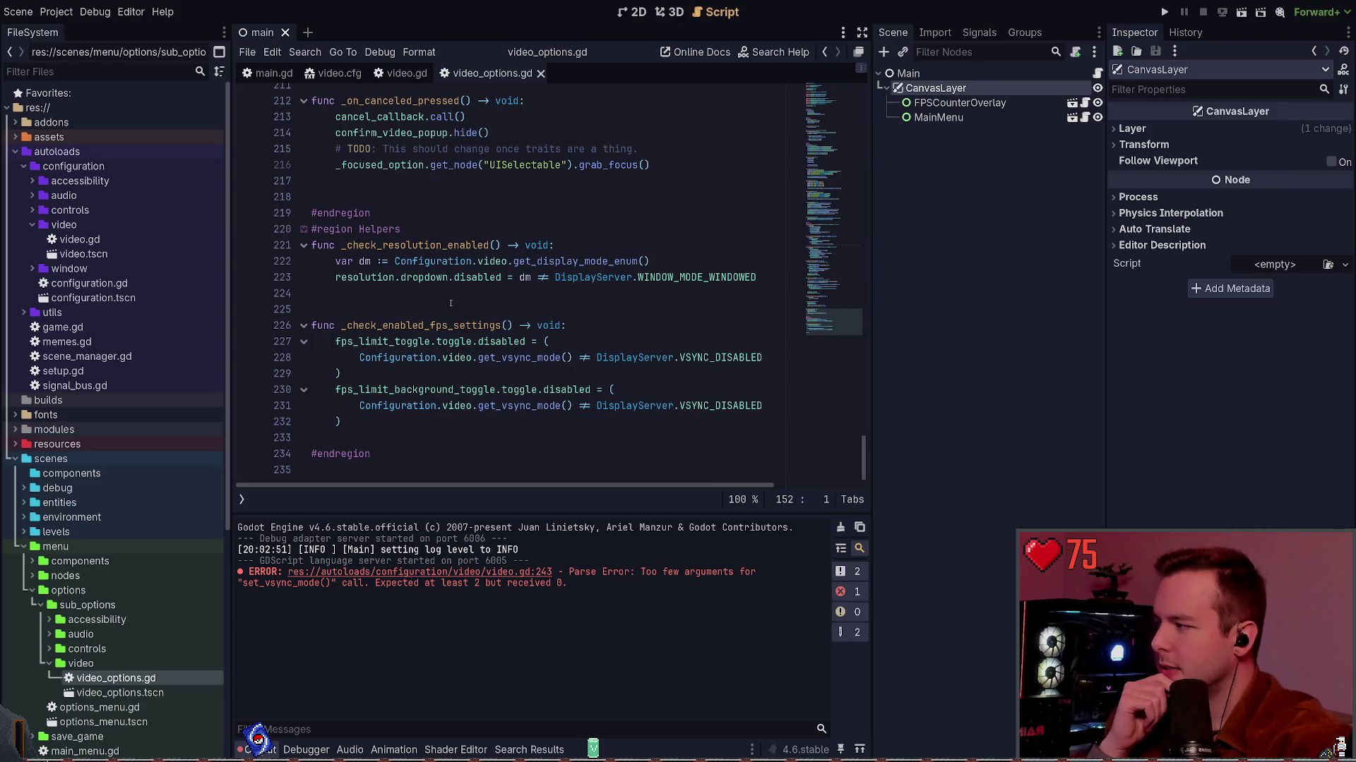
pyautogui.scroll(15, 445, 315)
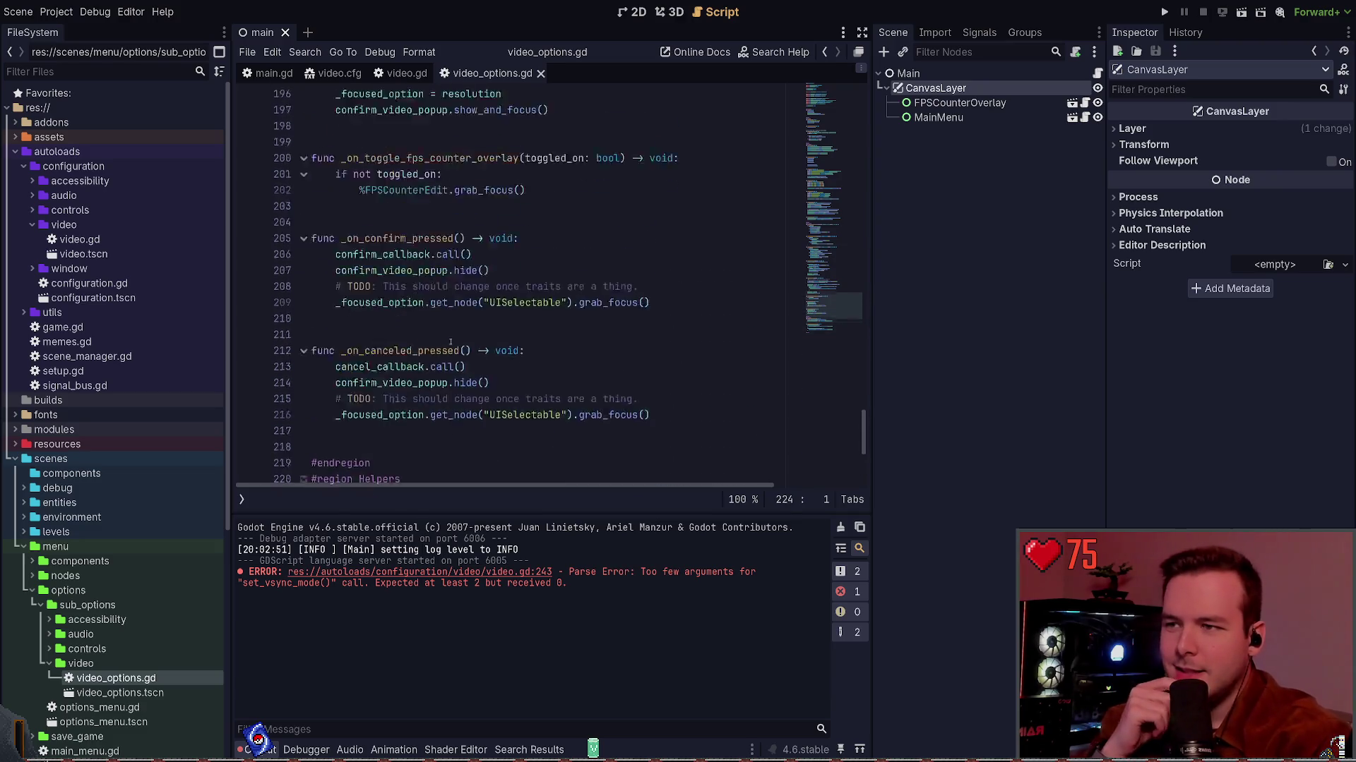
pyautogui.scroll(9, 496, 333)
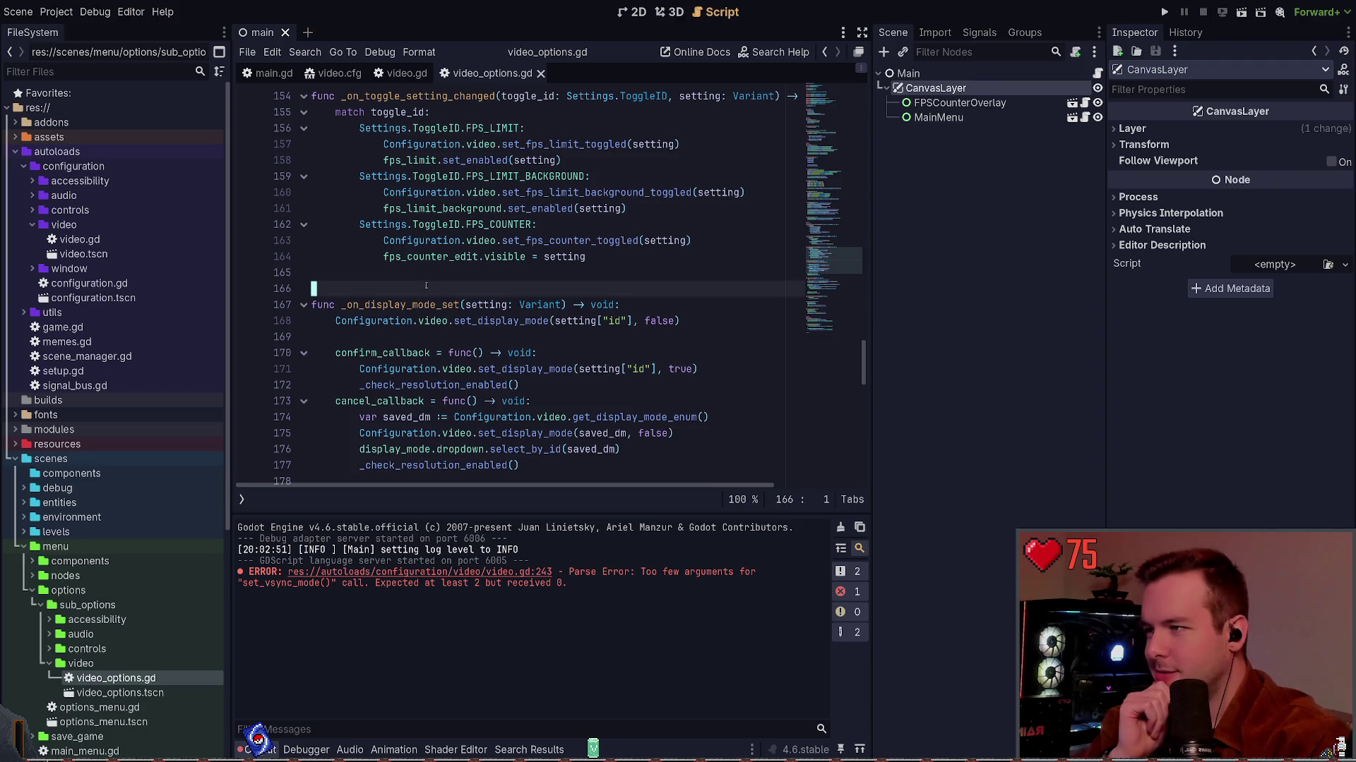
pyautogui.scroll(15, 456, 329)
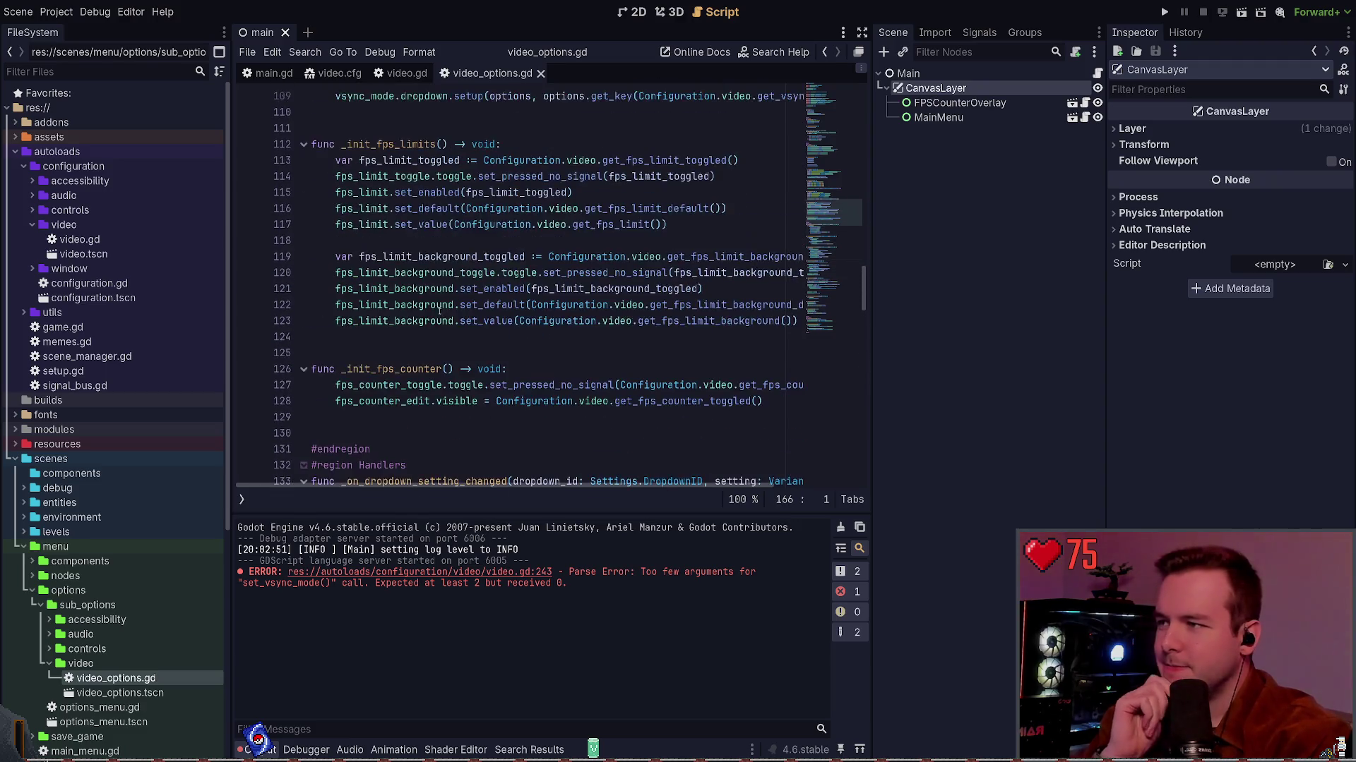
pyautogui.scroll(11, 434, 265)
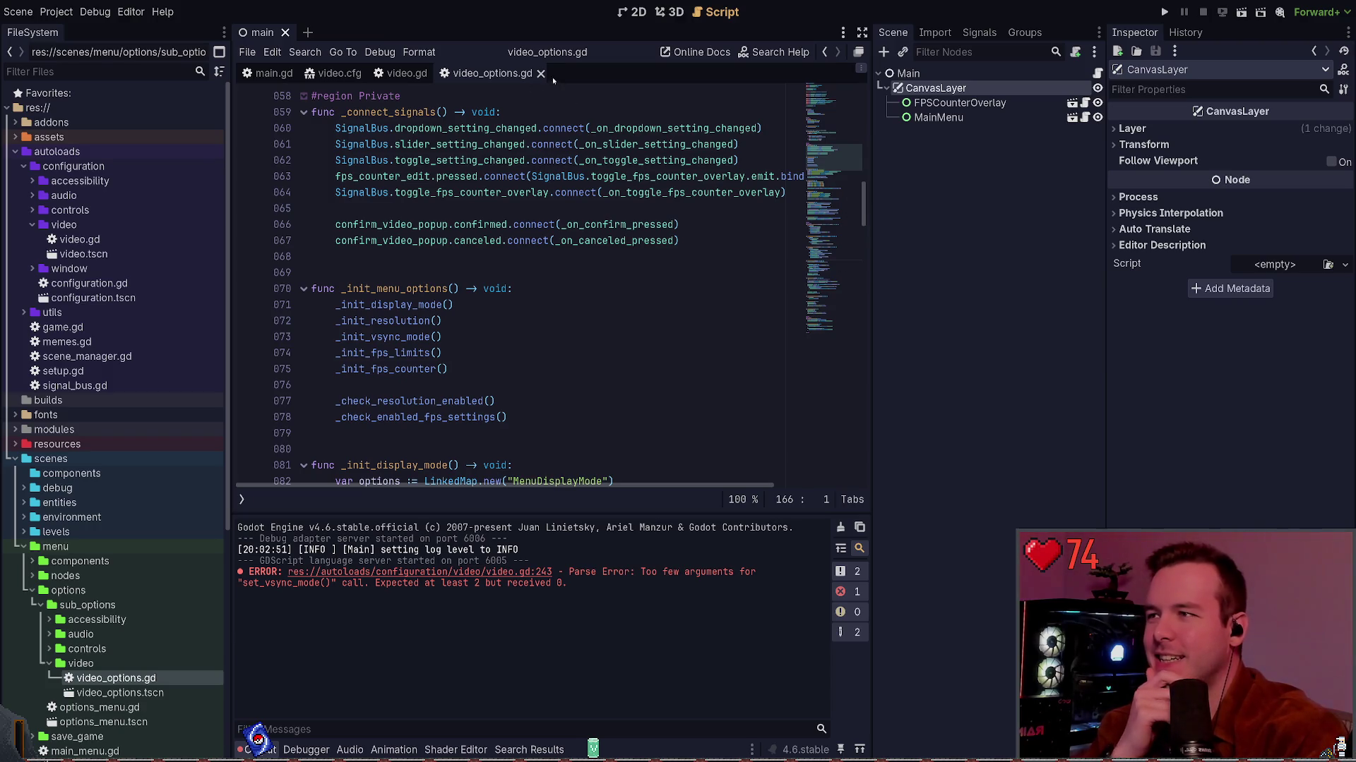
# Close video_options.gd, run the project briefly with F5, stop it with F8, and show the Debugger.
pyautogui.click(540, 74)
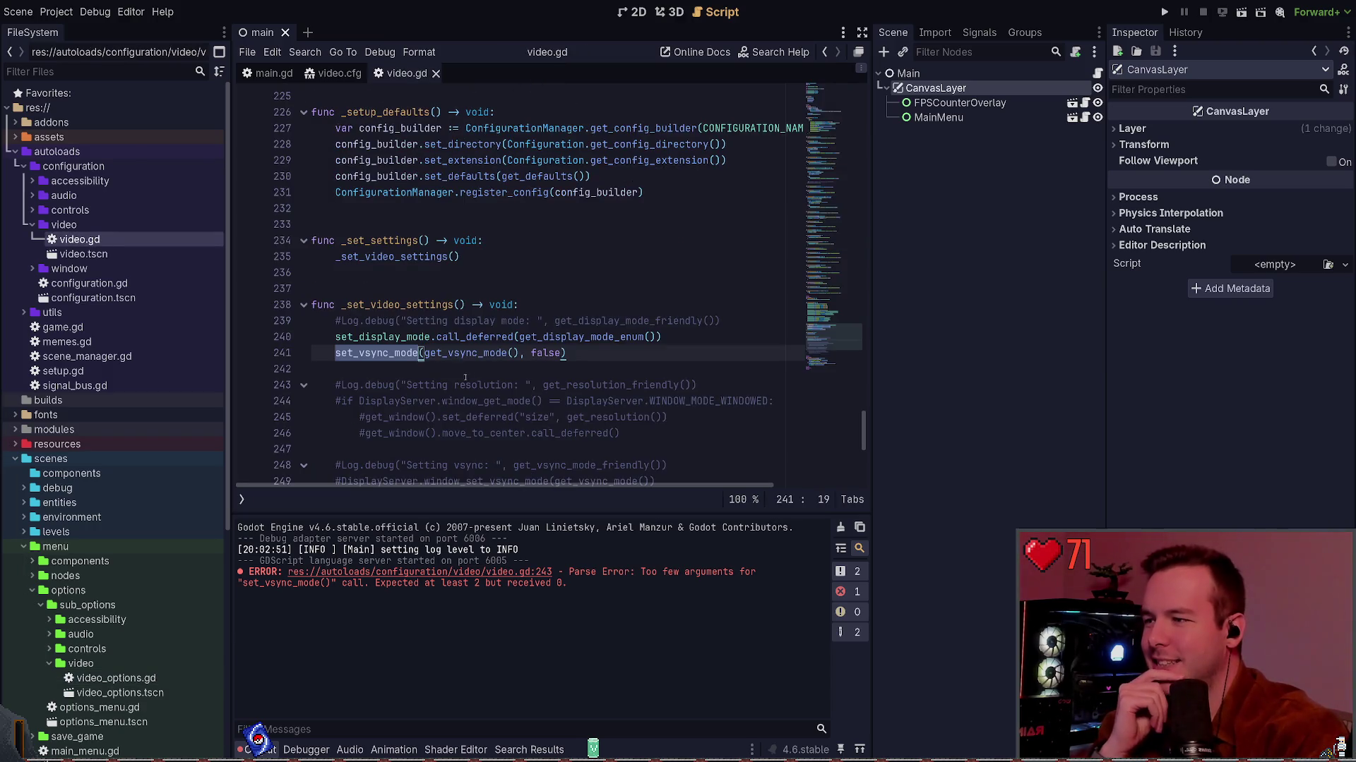
pyautogui.scroll(-1, 465, 377)
pyautogui.click(491, 320)
pyautogui.scroll(-1, 514, 284)
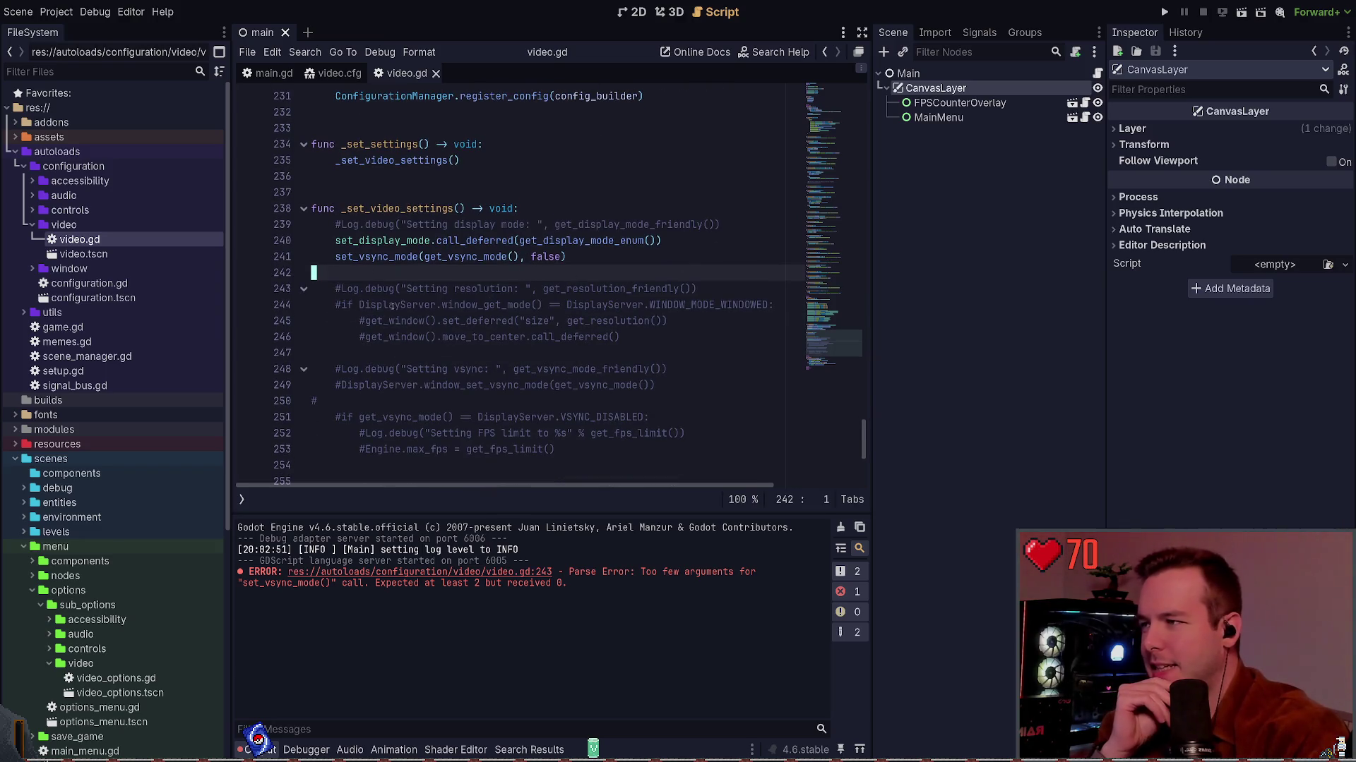
pyautogui.press('F5')
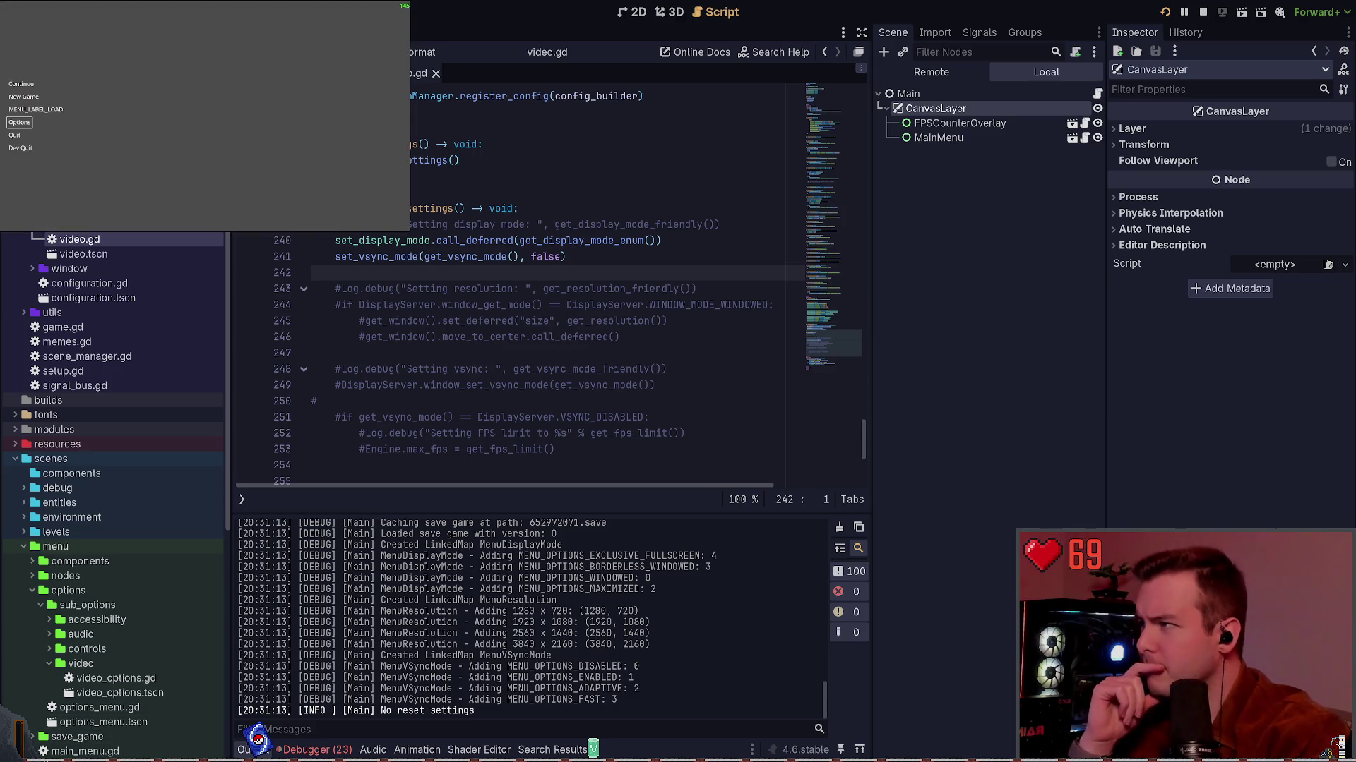
pyautogui.press('F8')
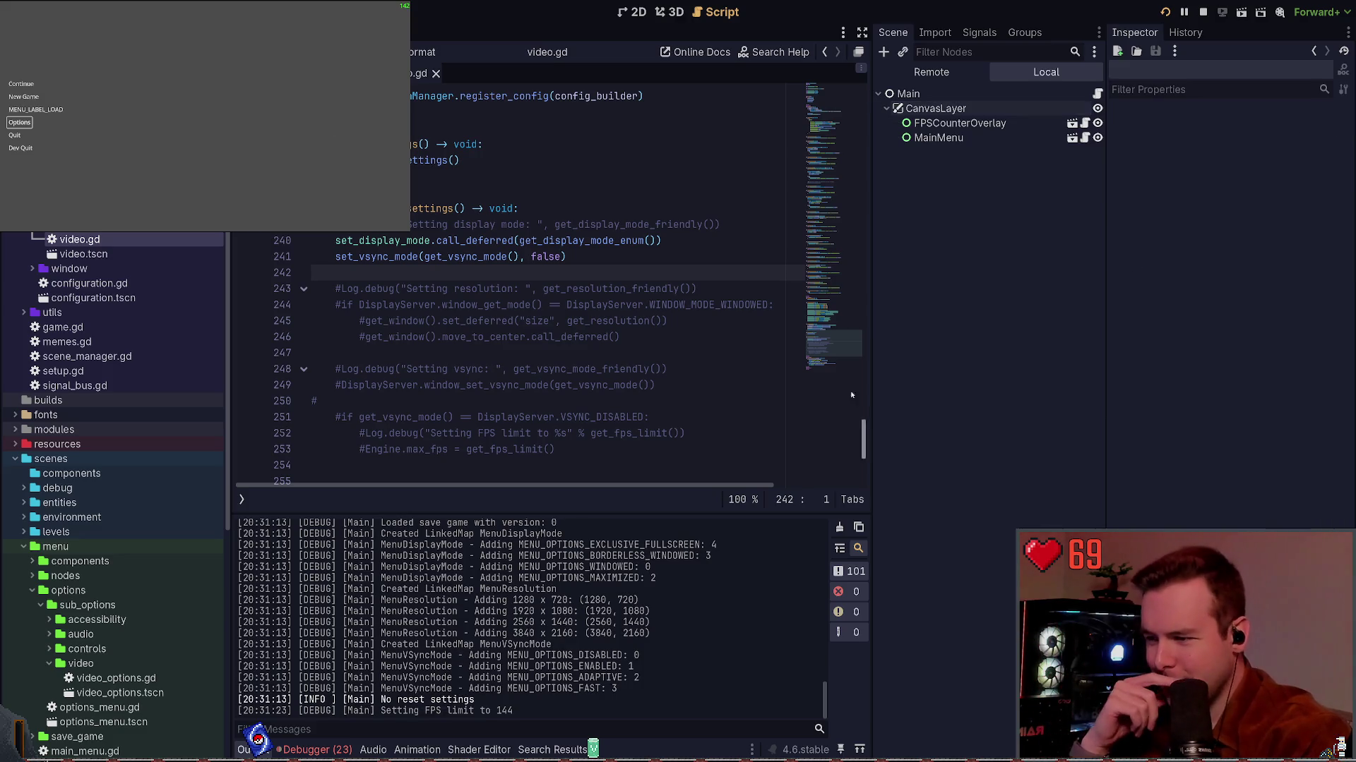
pyautogui.click(314, 750)
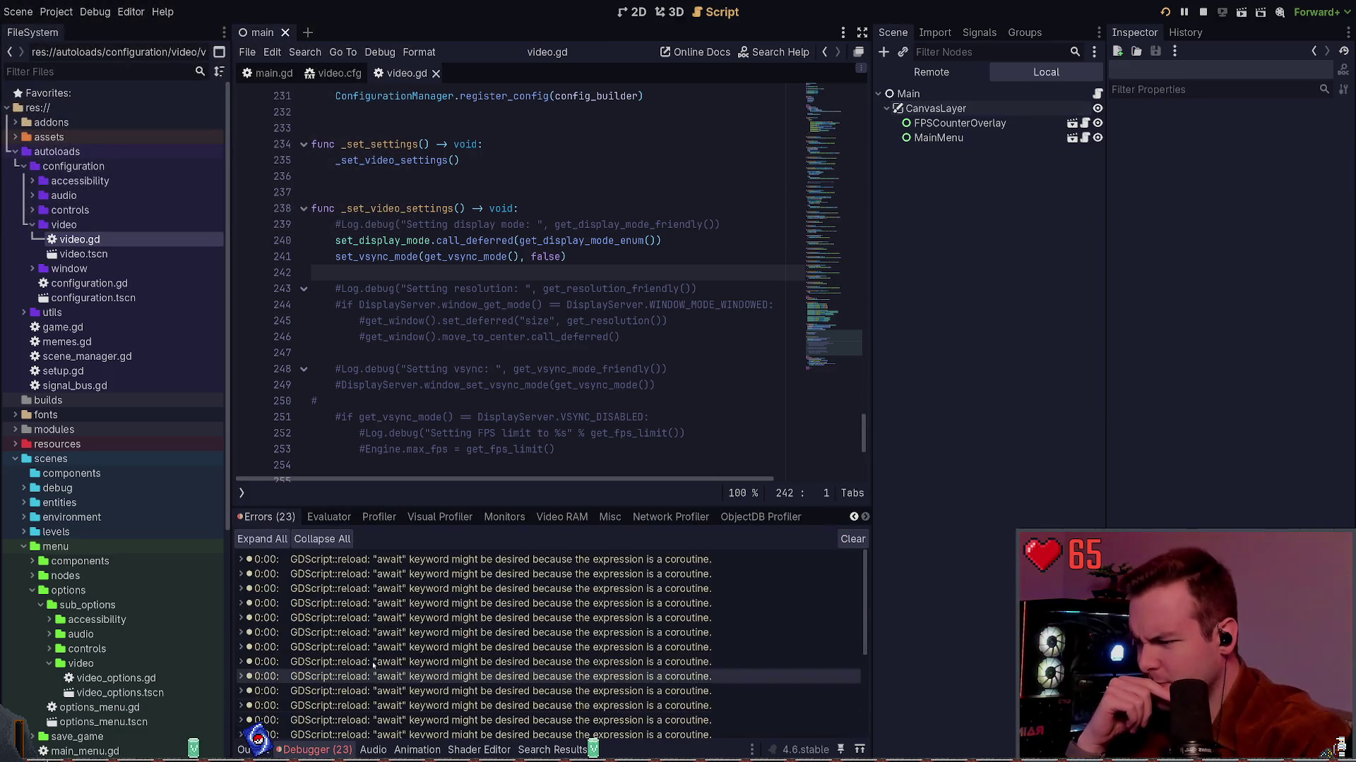
# In the Debugger's Errors list, expand the last red error: set_display_mode expected 2 arguments, got 1.
pyautogui.click(329, 517)
pyautogui.click(268, 517)
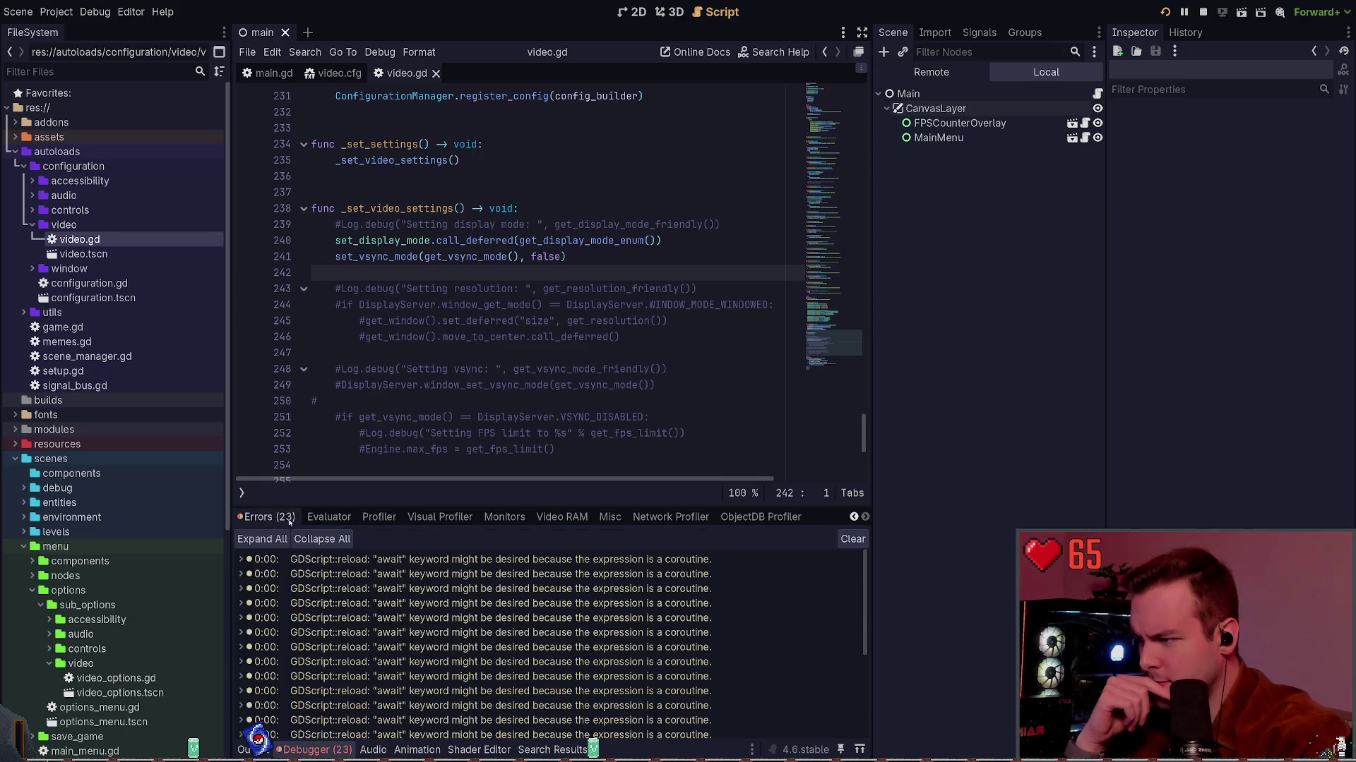
pyautogui.scroll(-4, 519, 706)
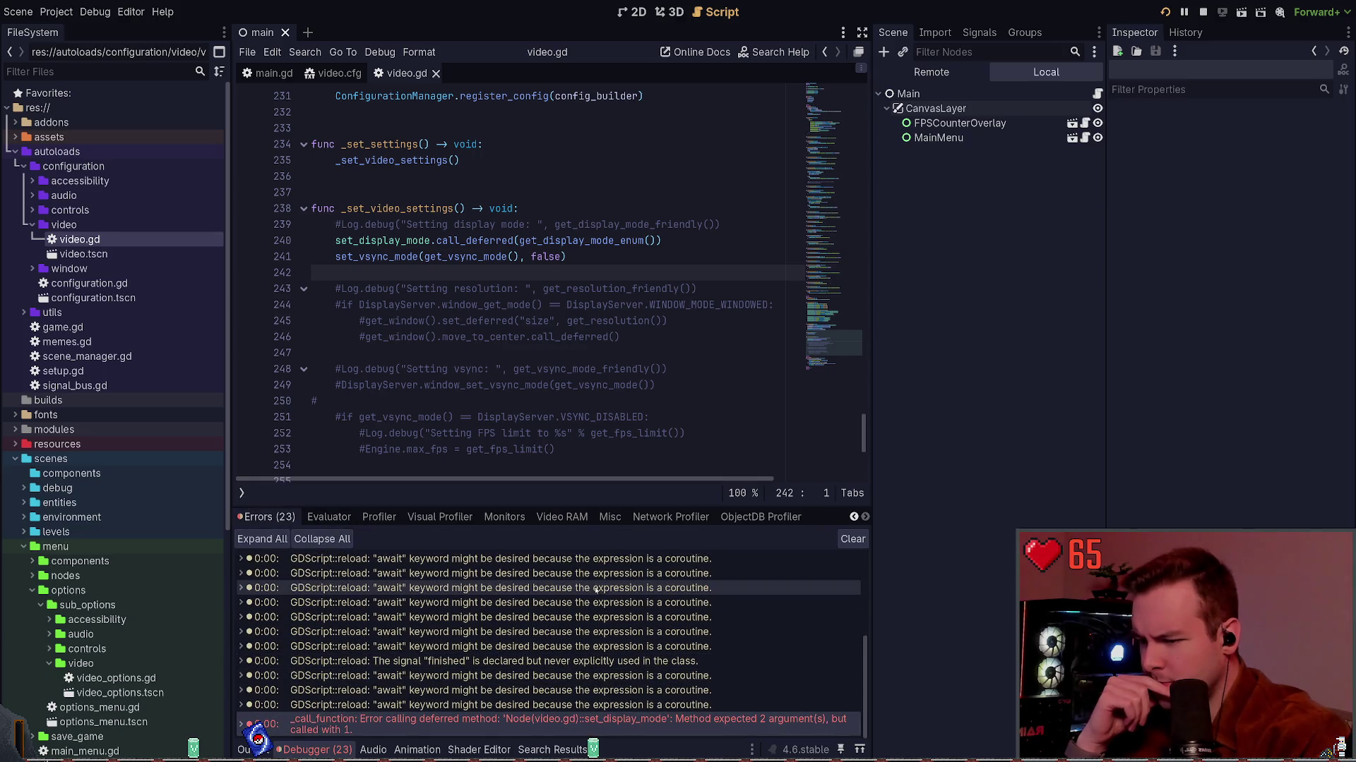
pyautogui.click(314, 719)
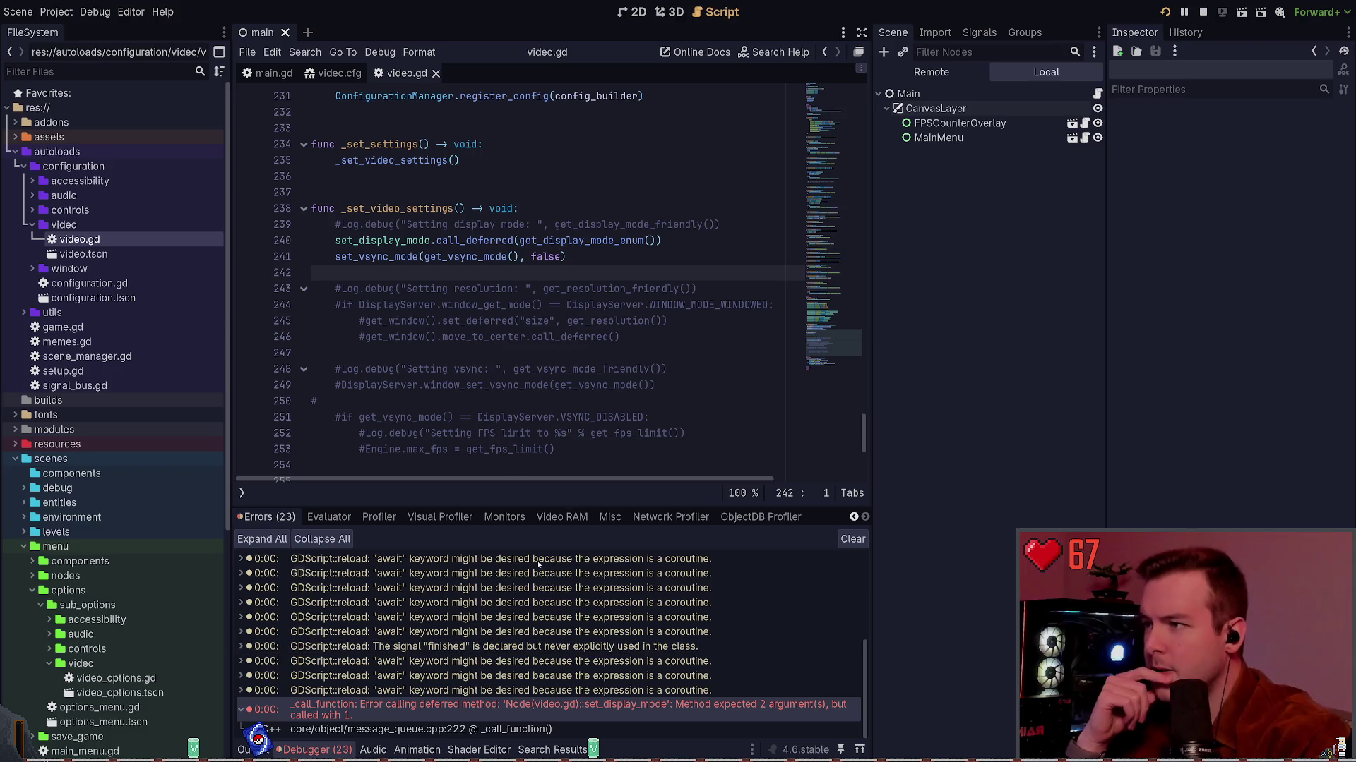
pyautogui.scroll(1, 472, 722)
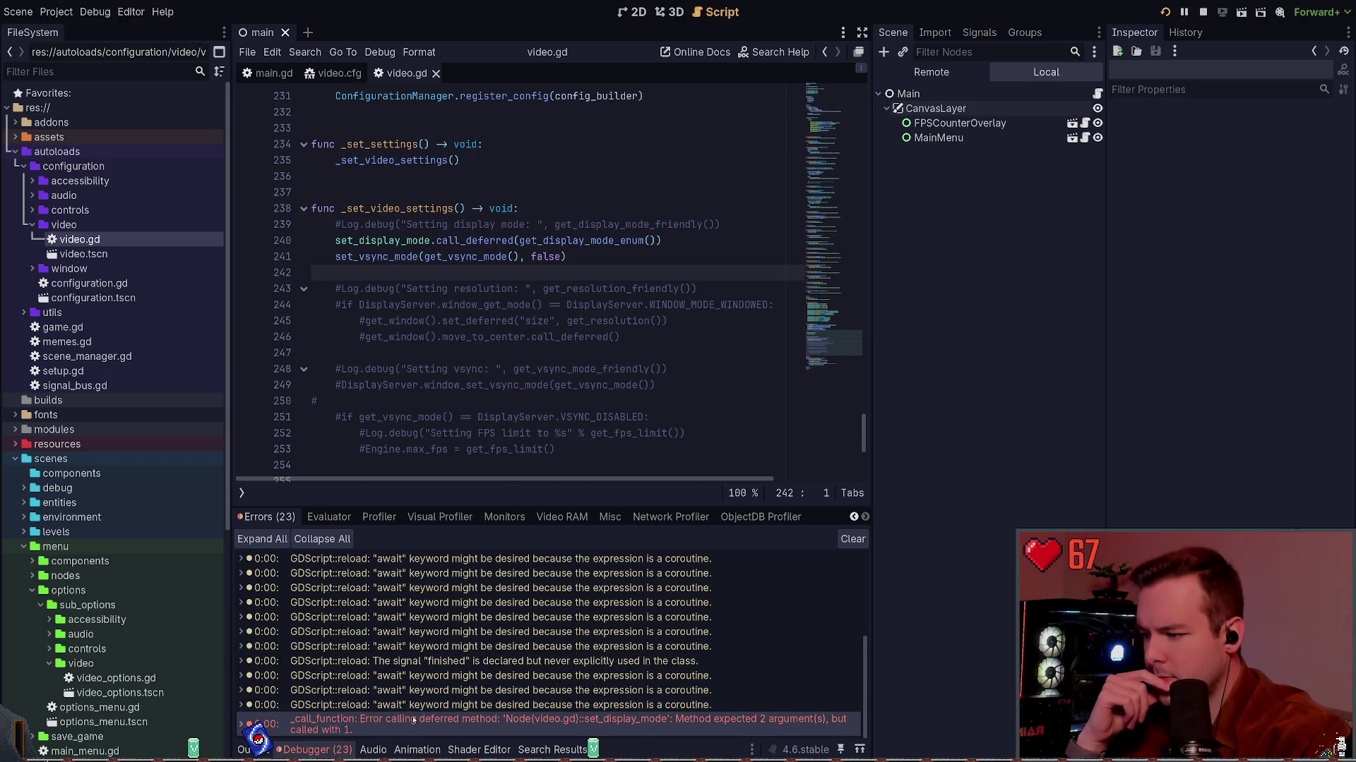
pyautogui.scroll(-1, 258, 705)
pyautogui.click(283, 714)
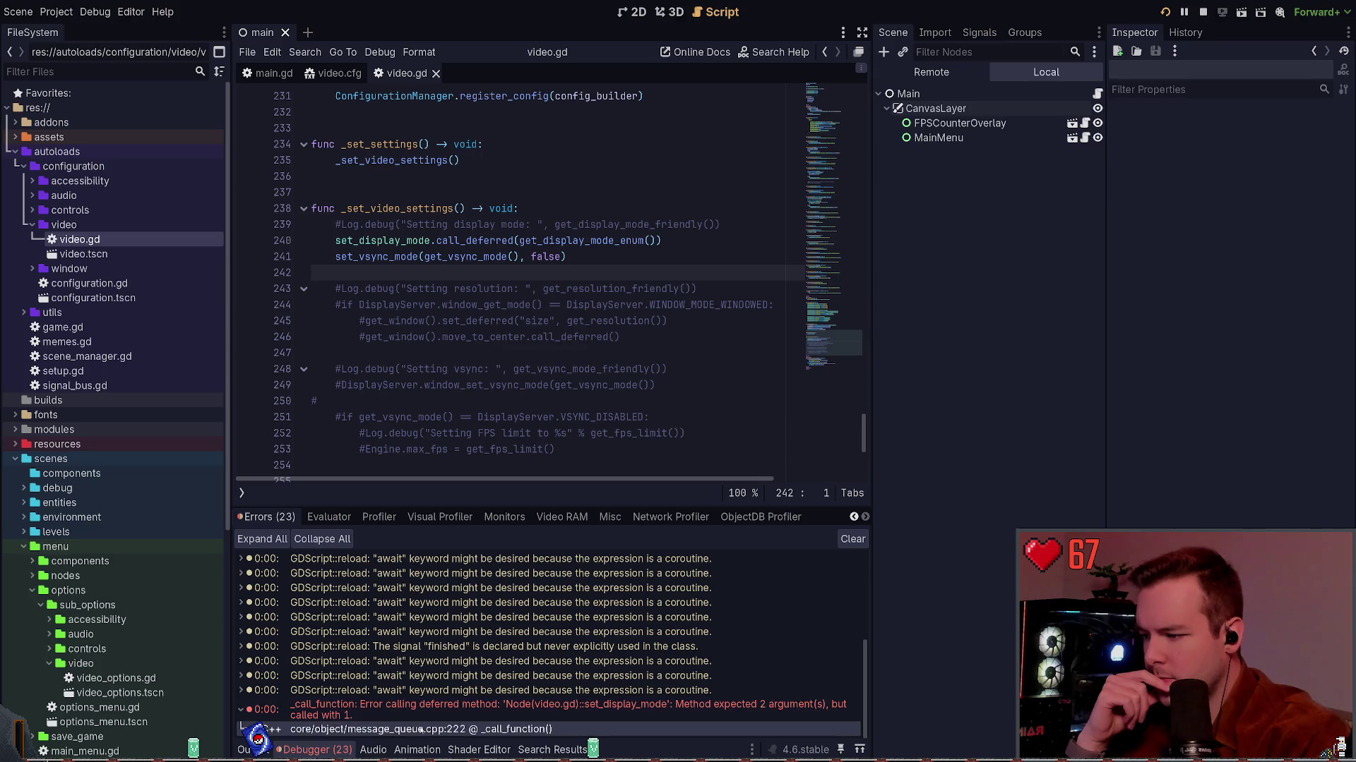
pyautogui.scroll(1, 283, 714)
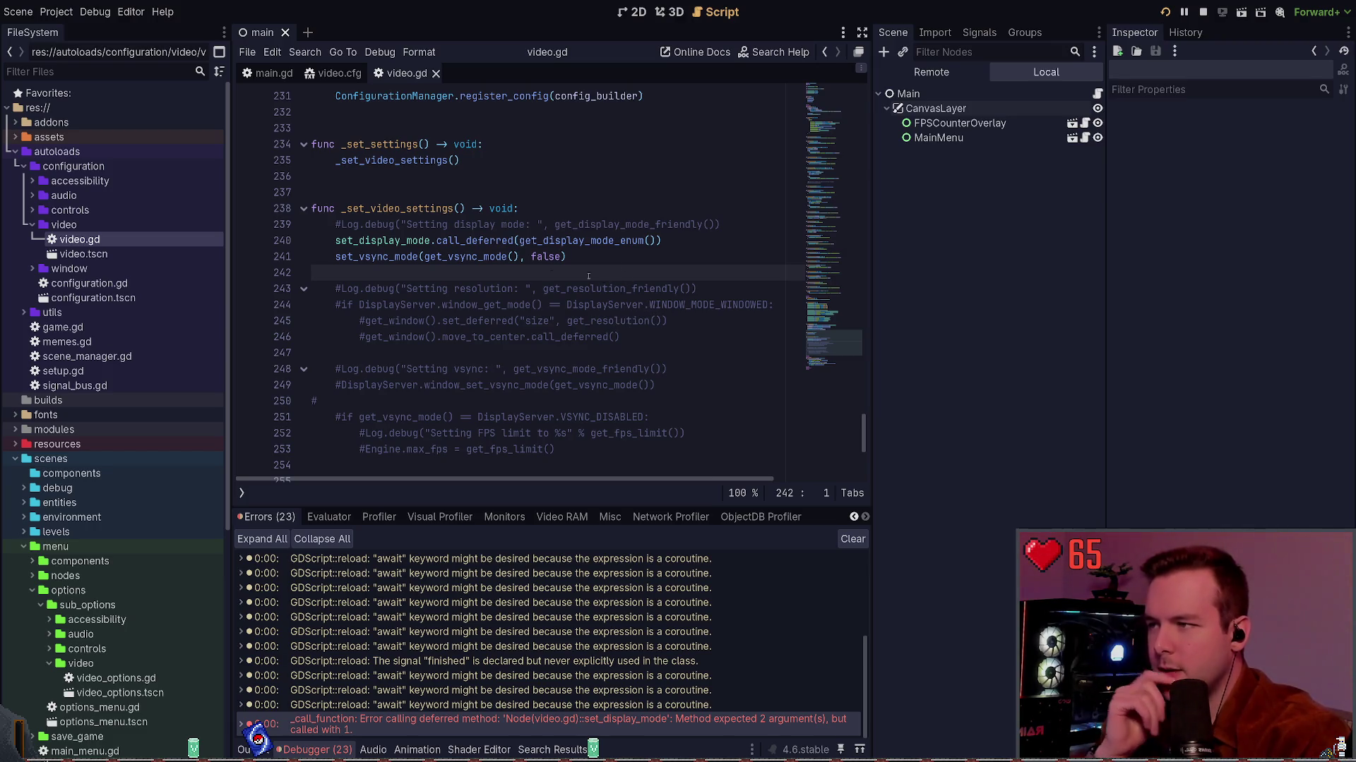
pyautogui.scroll(4, 435, 320)
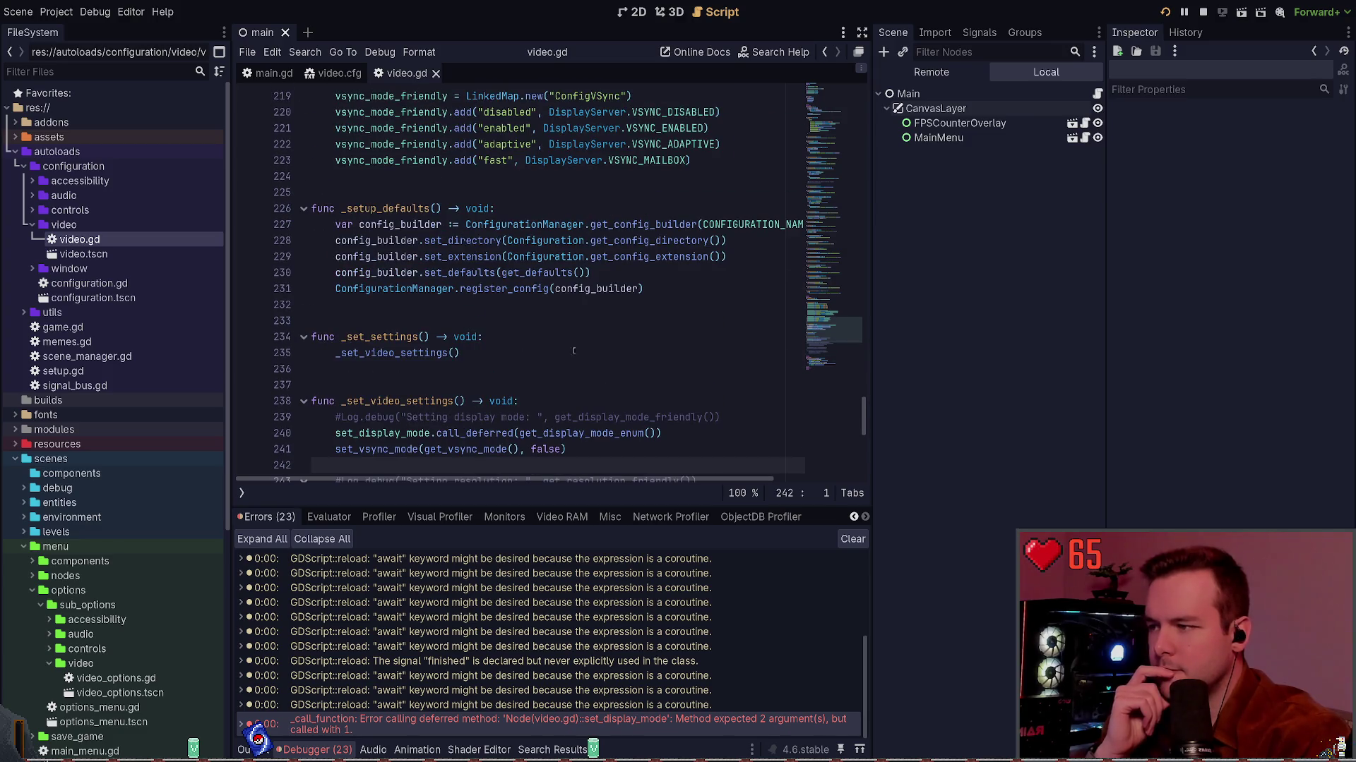
# Select set_display_mode on line 80 of video.gd and run a project-wide Find in Files for it.
pyautogui.scroll(1, 829, 334)
pyautogui.scroll(-4, 569, 296)
pyautogui.scroll(3, 569, 296)
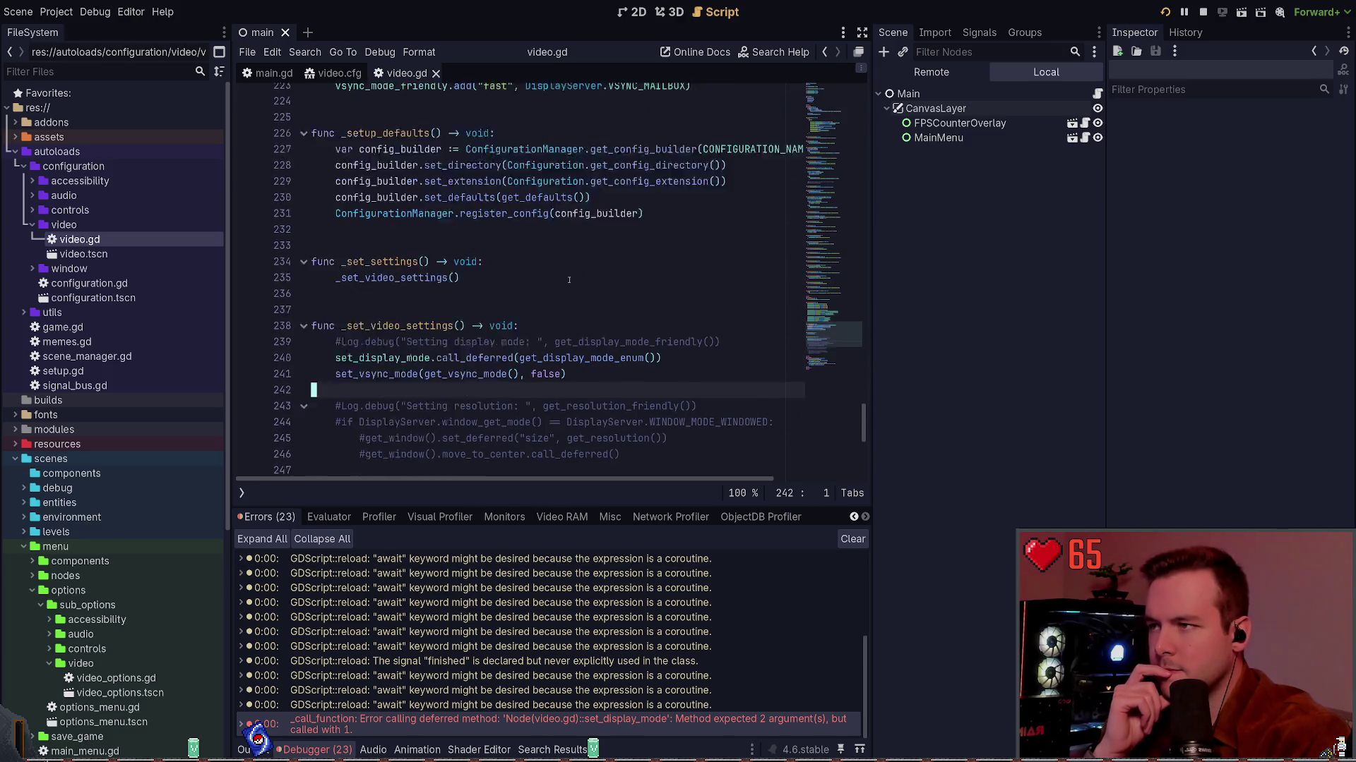
pyautogui.moveTo(848, 312); pyautogui.dragTo(832, 182)
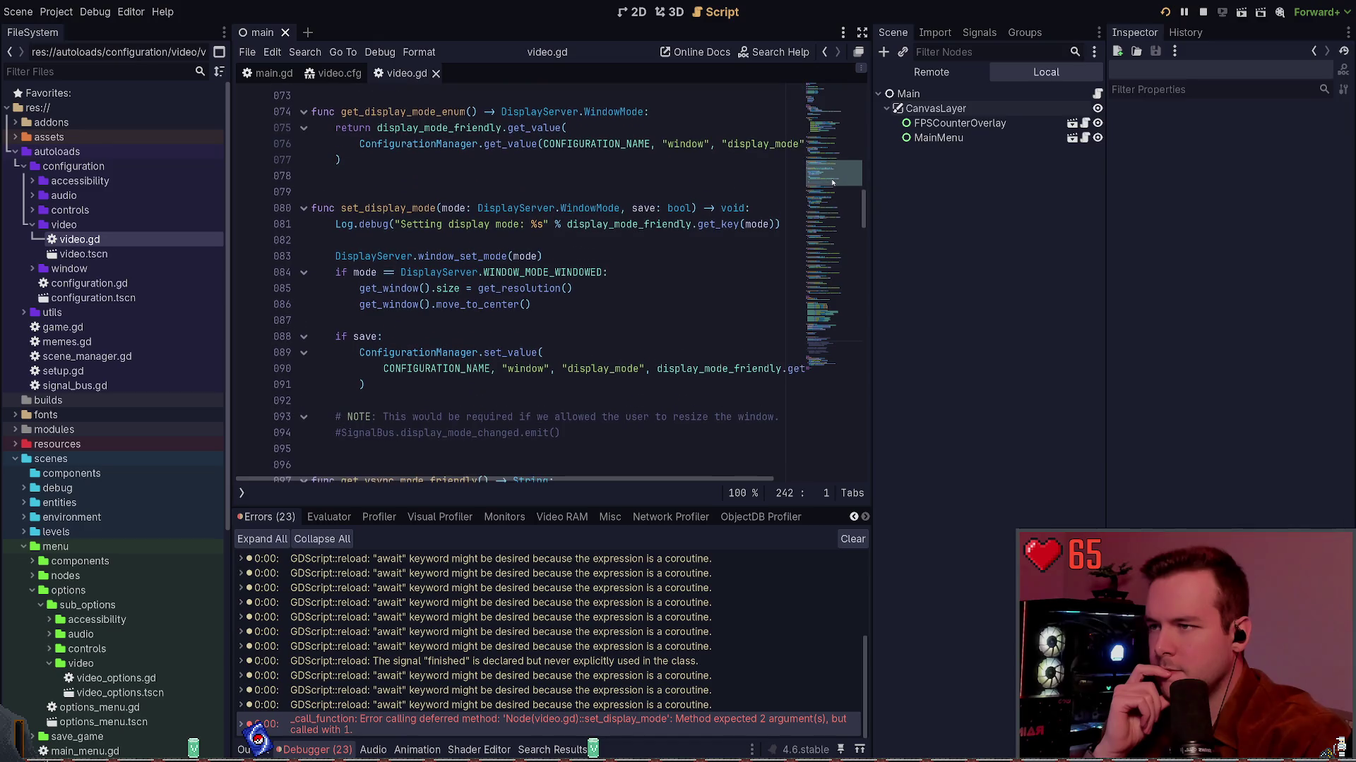
pyautogui.doubleClick(388, 208)
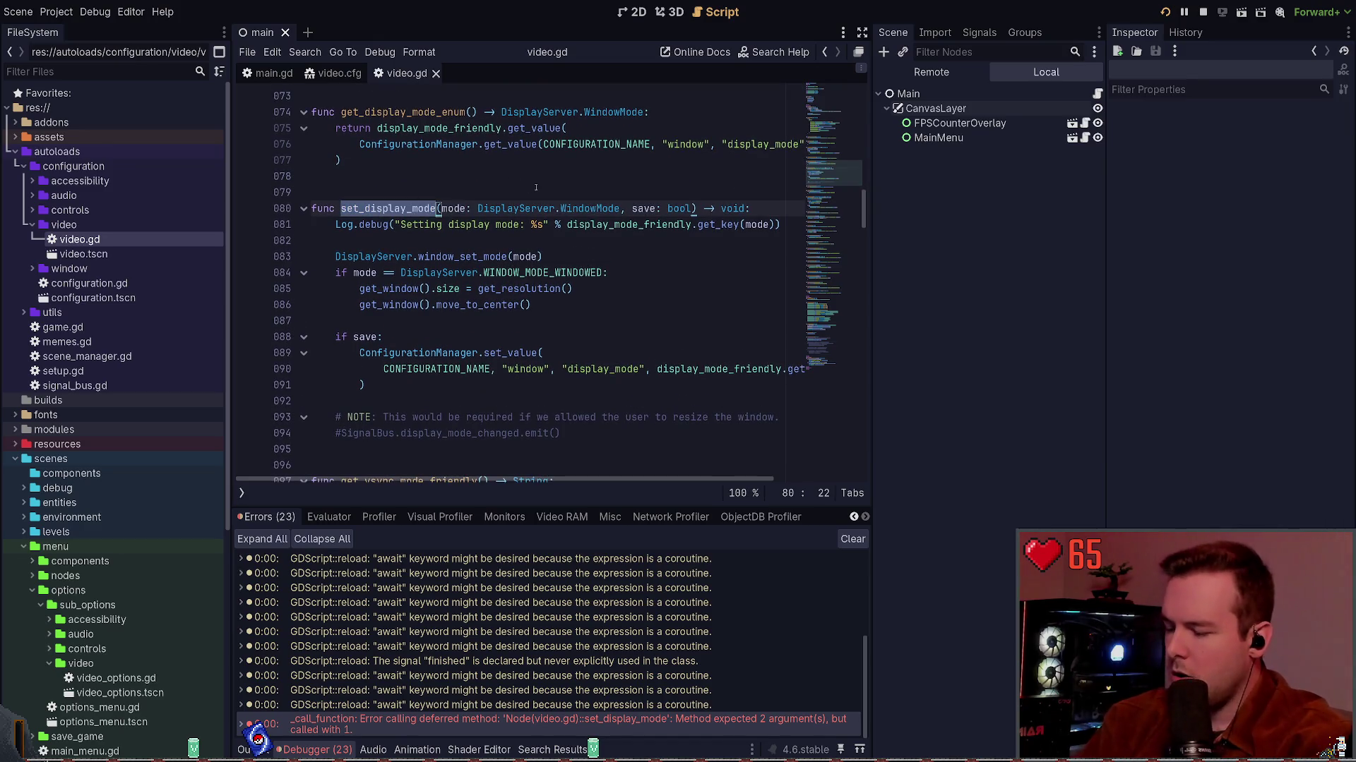
pyautogui.hotkey('ctrl', 'shift', 'f')
pyautogui.press('Return')
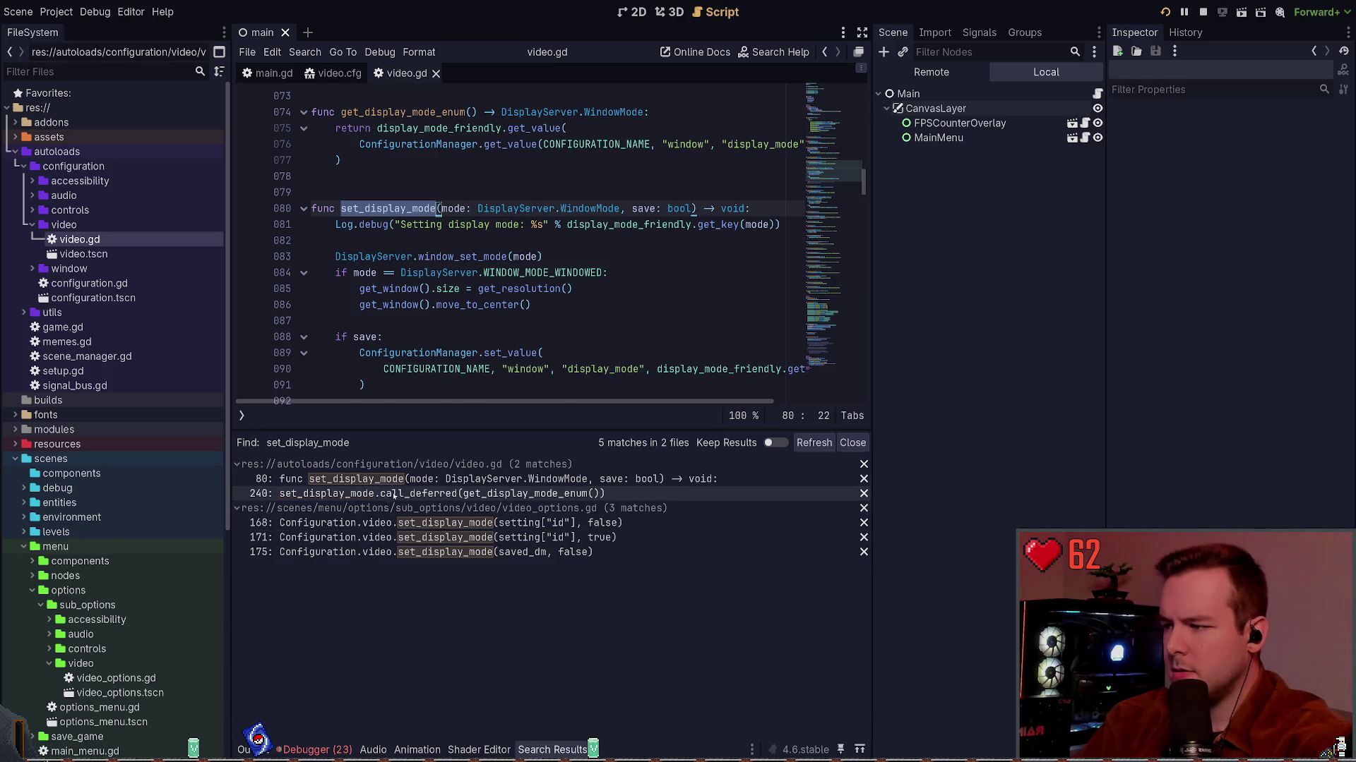
# Add ', false' as the save argument to the deferred set_display_mode call on line 240.
pyautogui.click(452, 495)
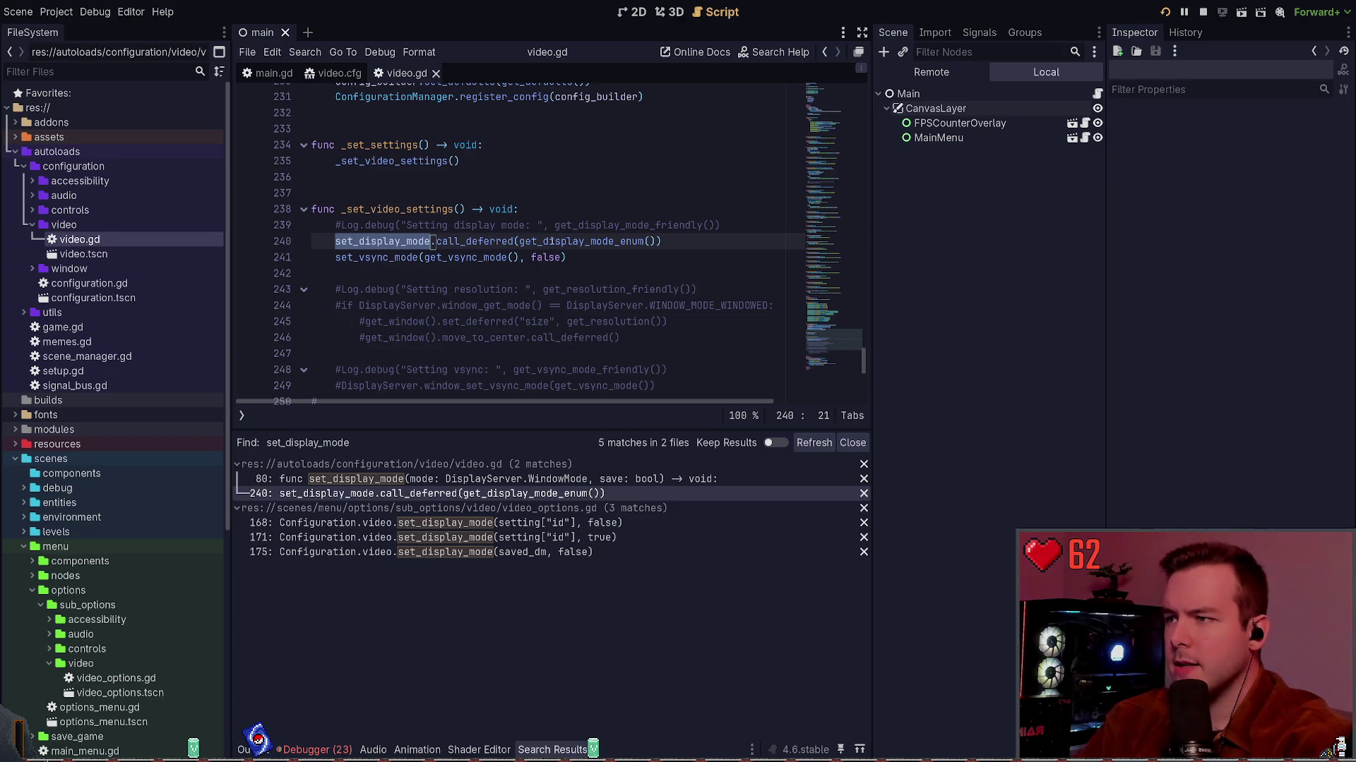
pyautogui.scroll(1, 658, 244)
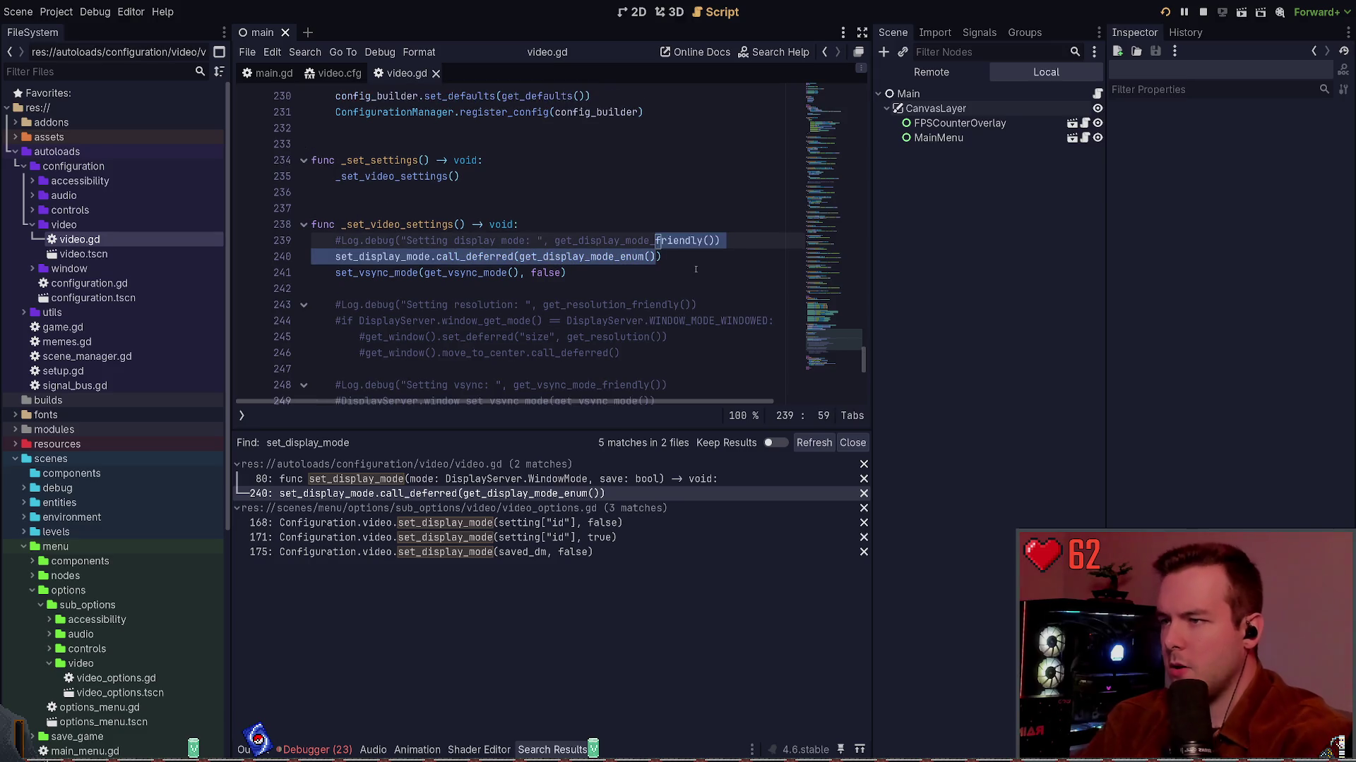
pyautogui.click(658, 257)
pyautogui.write(', ')
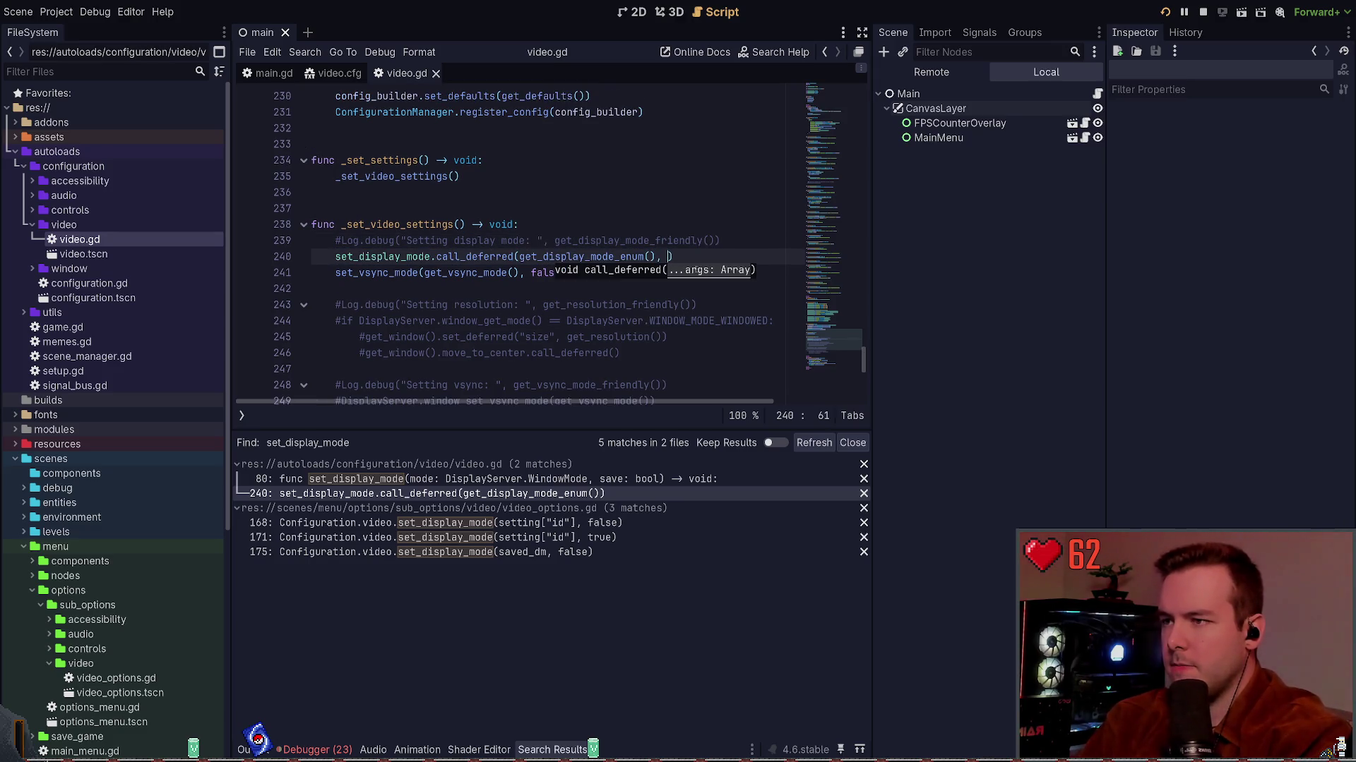
pyautogui.write('false')
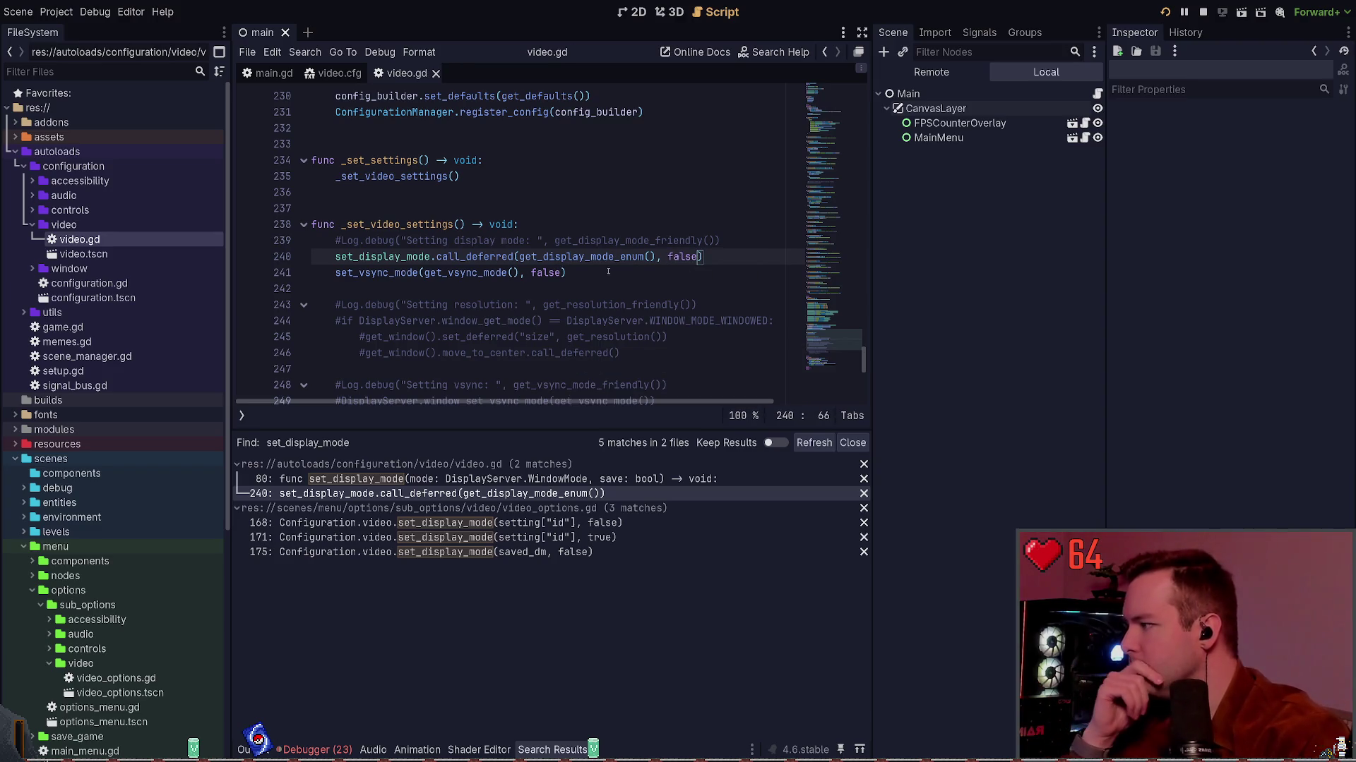
pyautogui.click(594, 275)
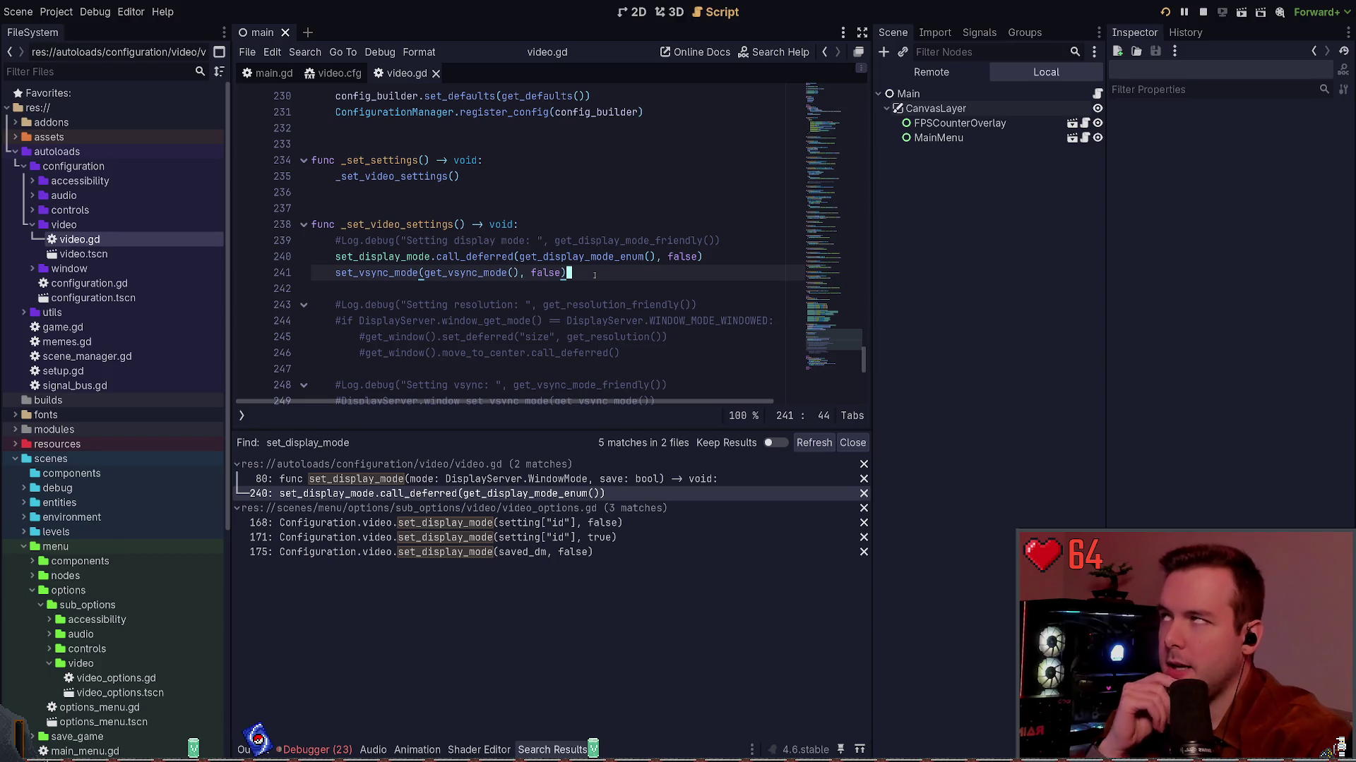
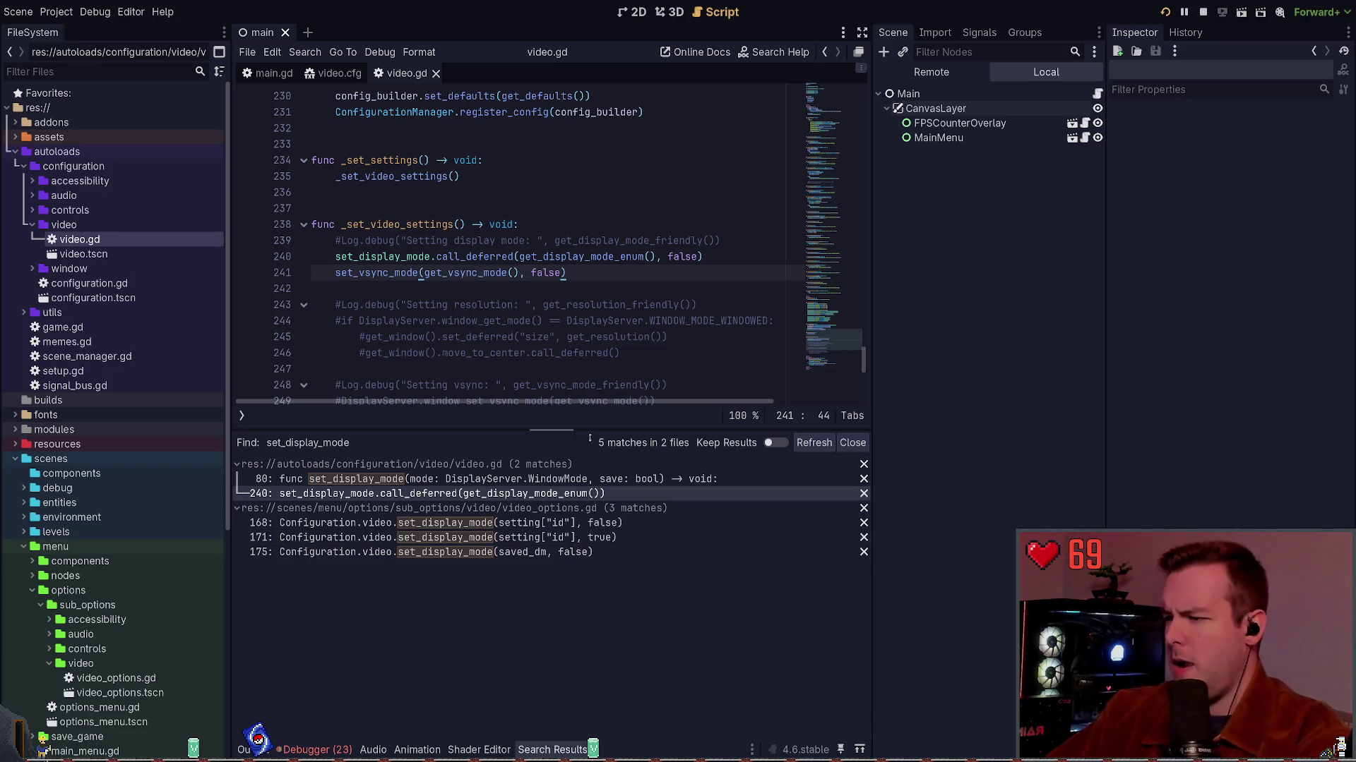
# Restart the game, confirm the Output log shows borderless_fullscreen at startup, then Dev Quit to the editor.
pyautogui.click(247, 749)
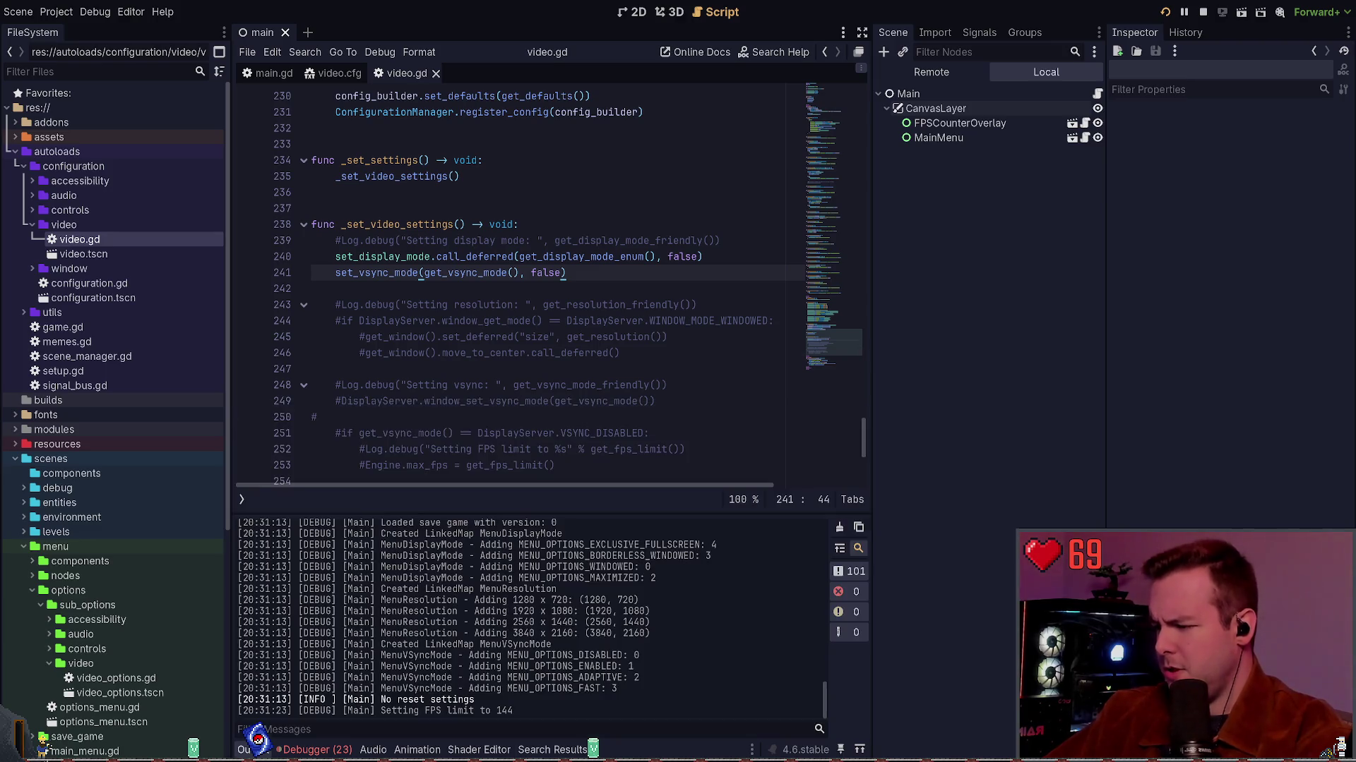
pyautogui.click(1166, 13)
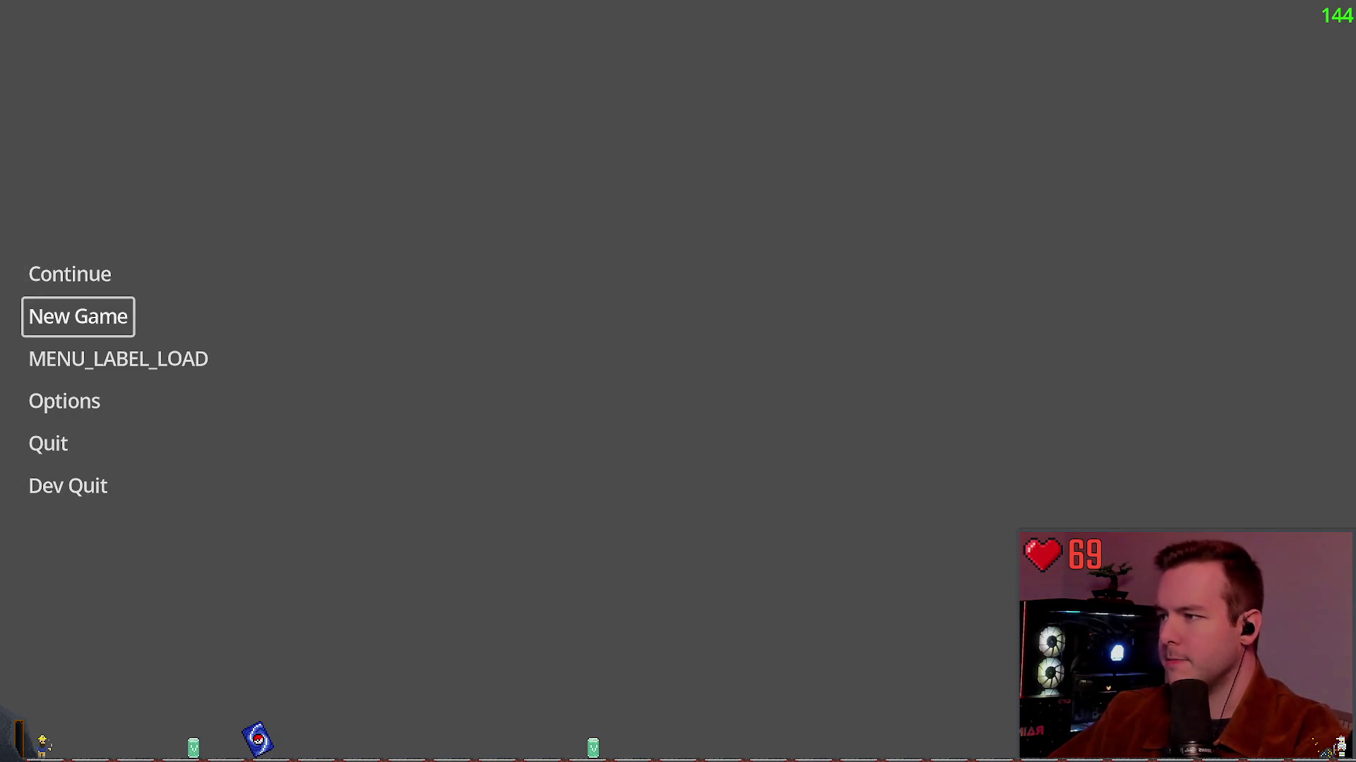
pyautogui.press('Down')
pyautogui.press('Down')
pyautogui.press('Down')
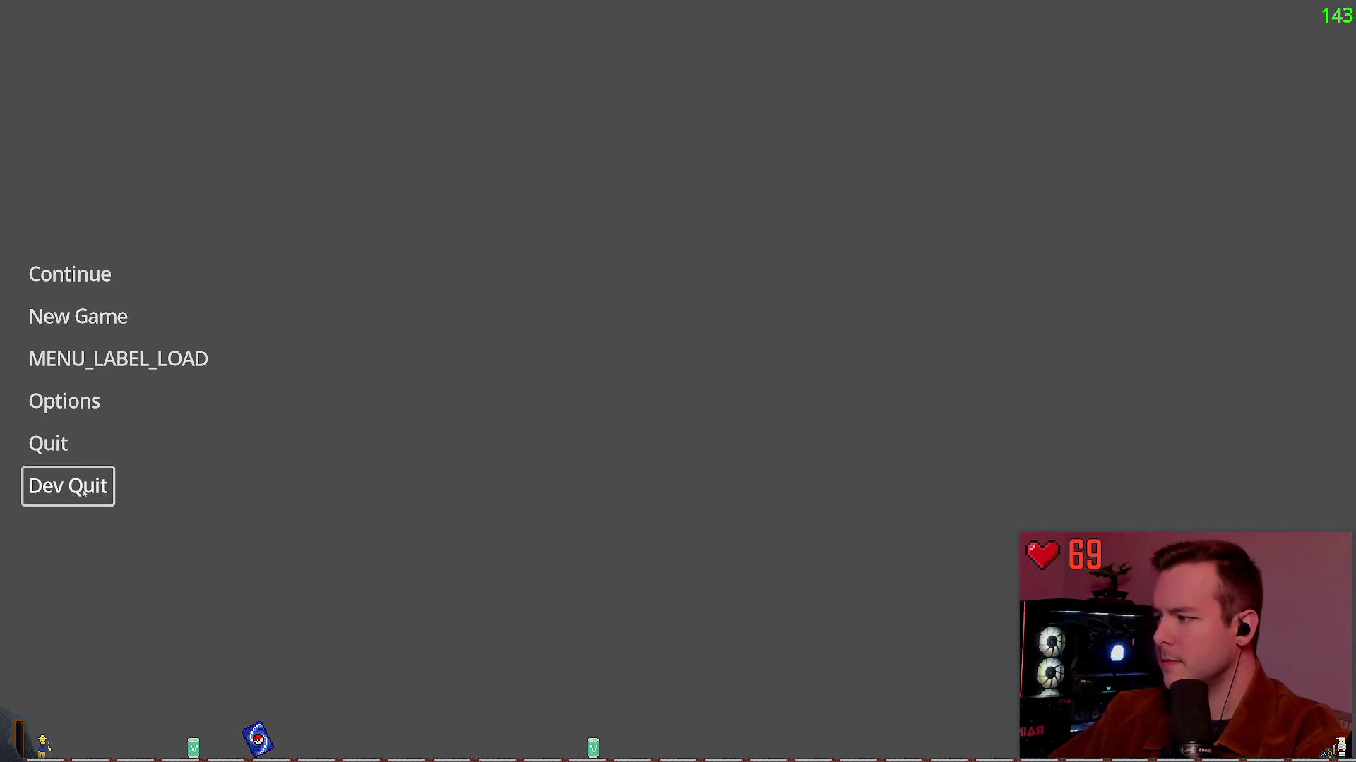
pyautogui.press('Return')
pyautogui.click(319, 416)
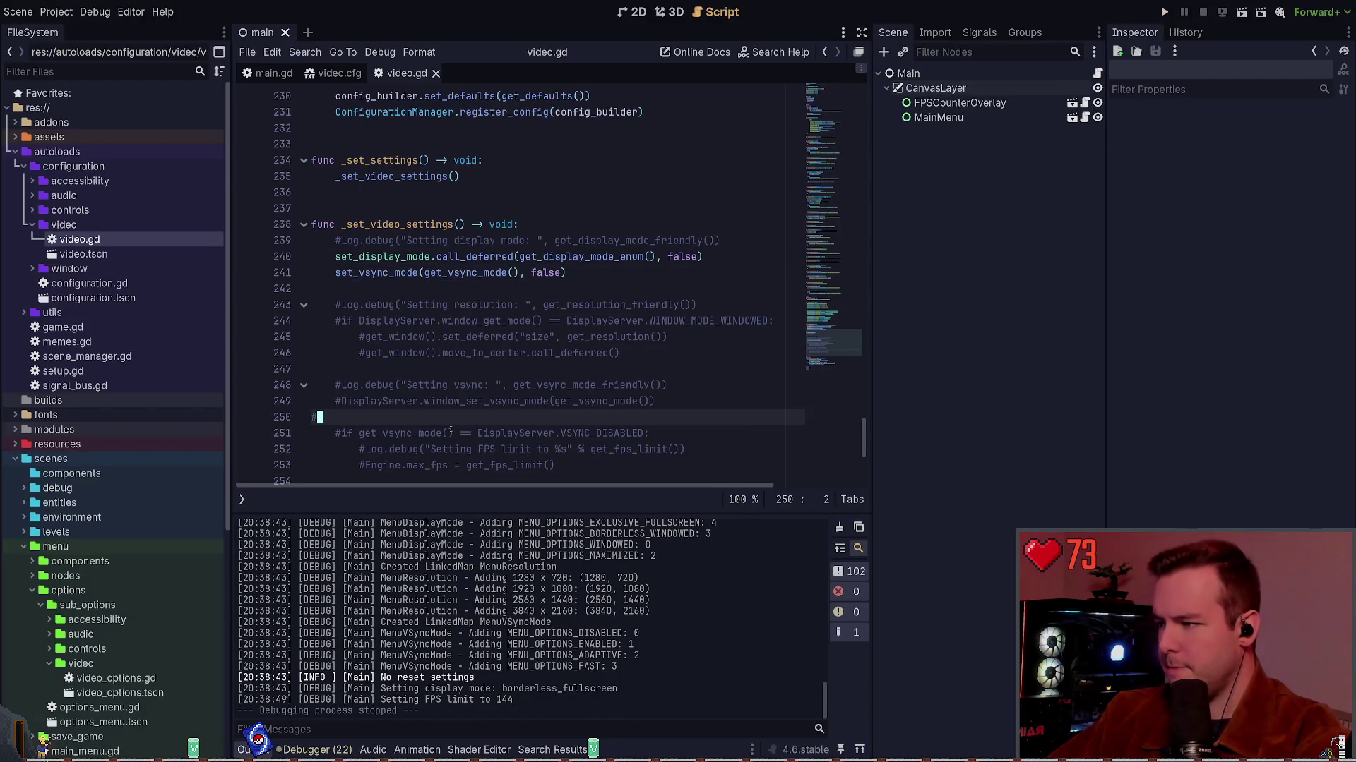
# Look up the call_deferred documentation, then inspect the set_display_mode definition in video.gd.
pyautogui.click(428, 369)
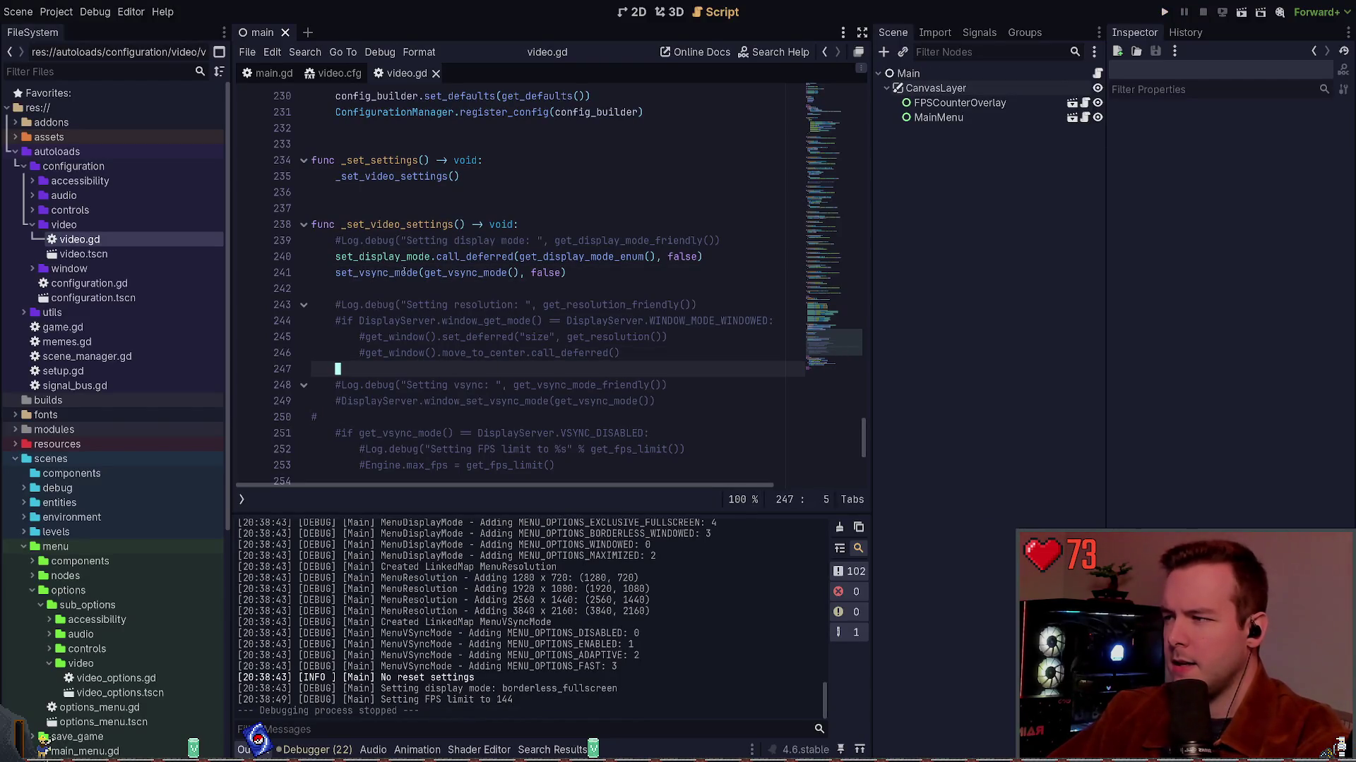
pyautogui.scroll(6, 487, 247)
pyautogui.scroll(-5, 480, 268)
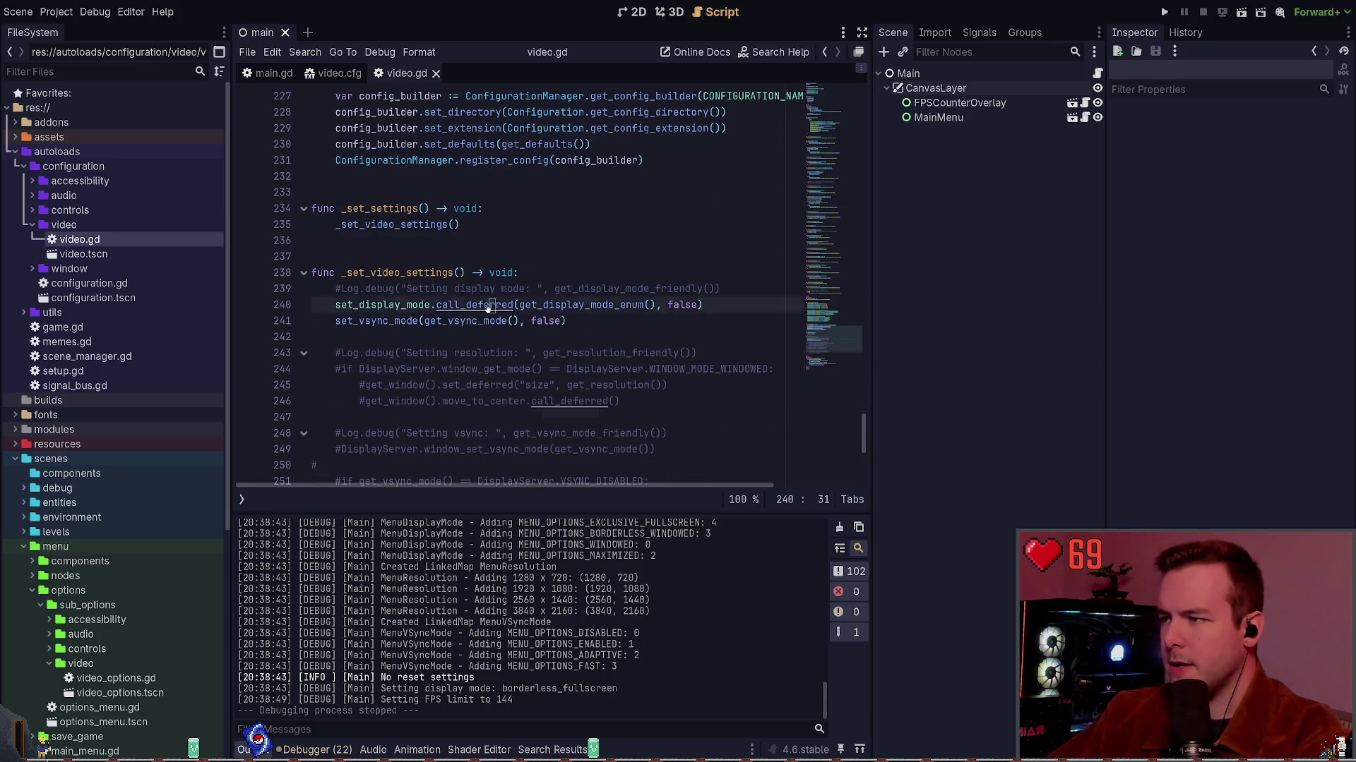
pyautogui.keyDown('ctrl'); pyautogui.click(463, 305); pyautogui.keyUp('ctrl')
pyautogui.click(499, 73)
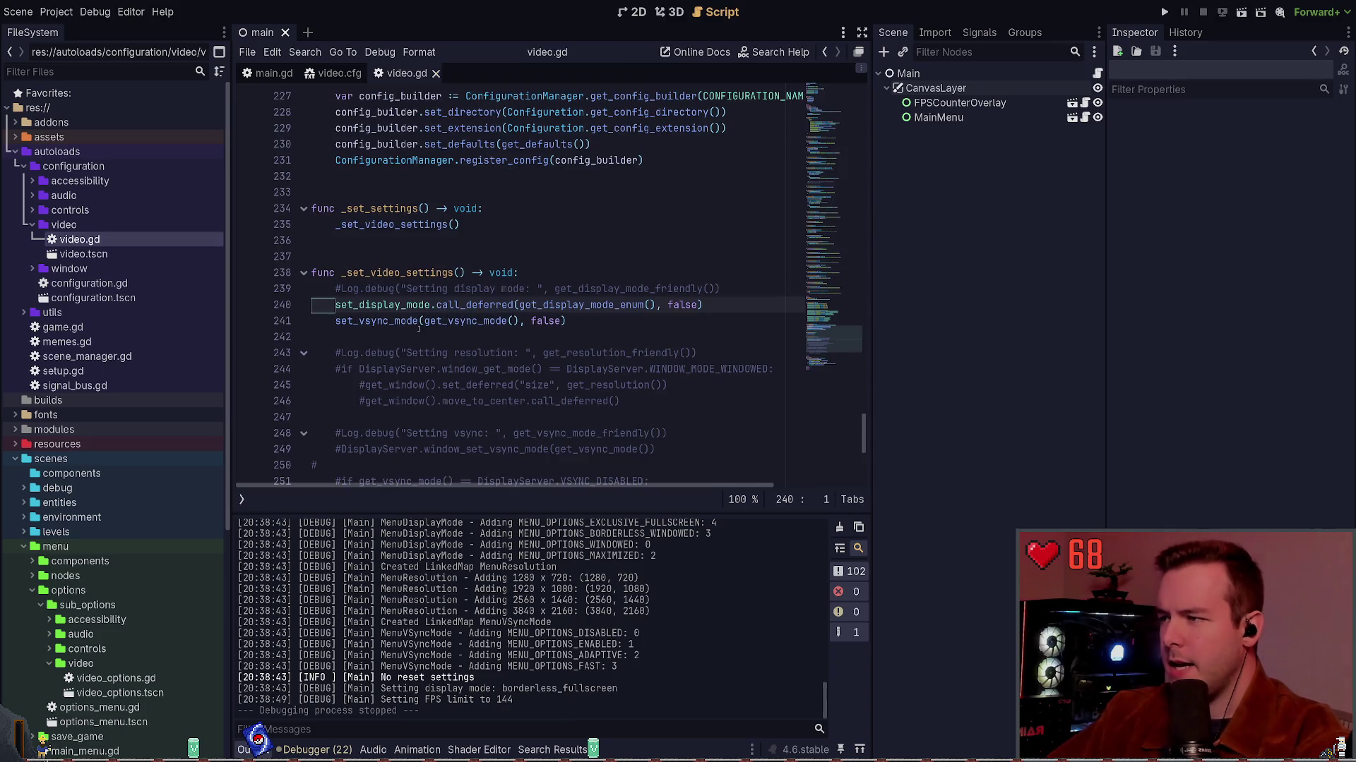
pyautogui.keyDown('ctrl'); pyautogui.click(404, 305); pyautogui.keyUp('ctrl')
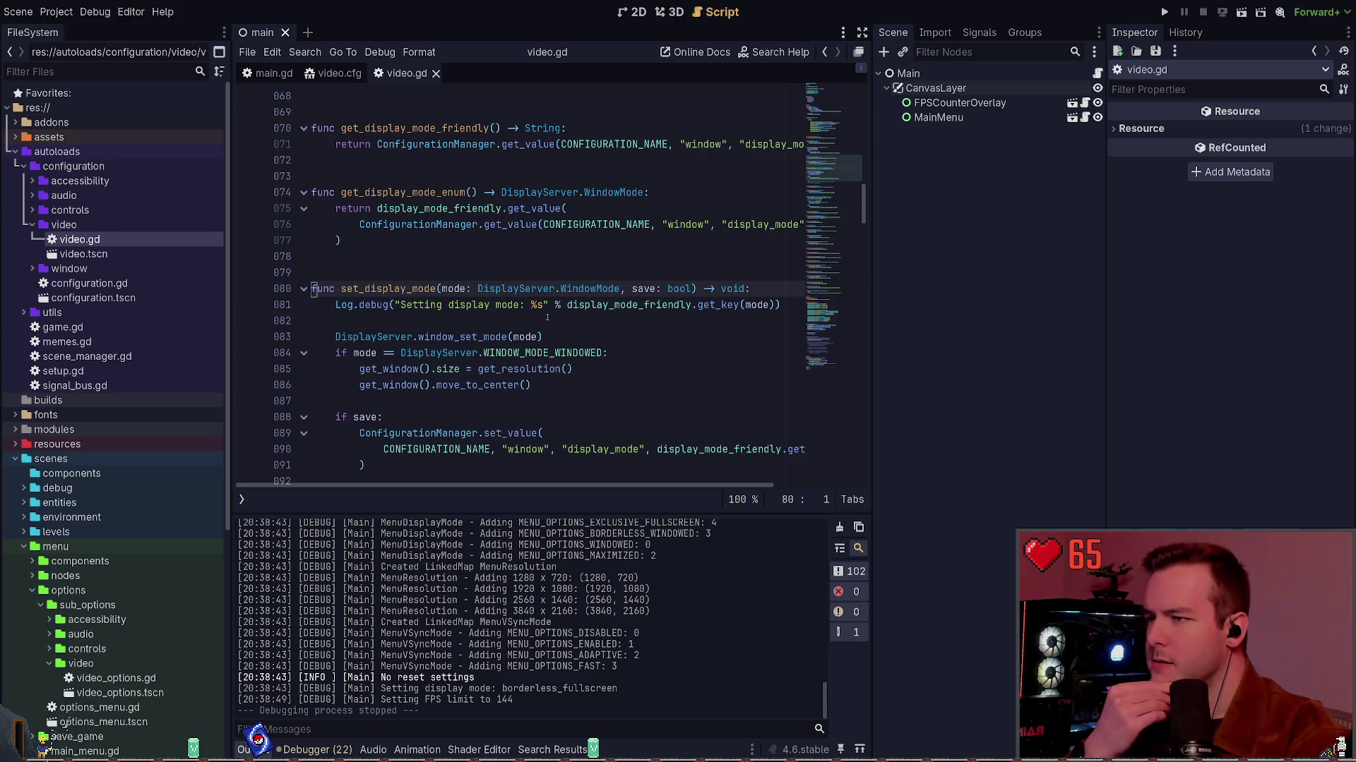
# Close the video.gd and video.cfg tabs and run the project with F5.
pyautogui.scroll(-2, 549, 327)
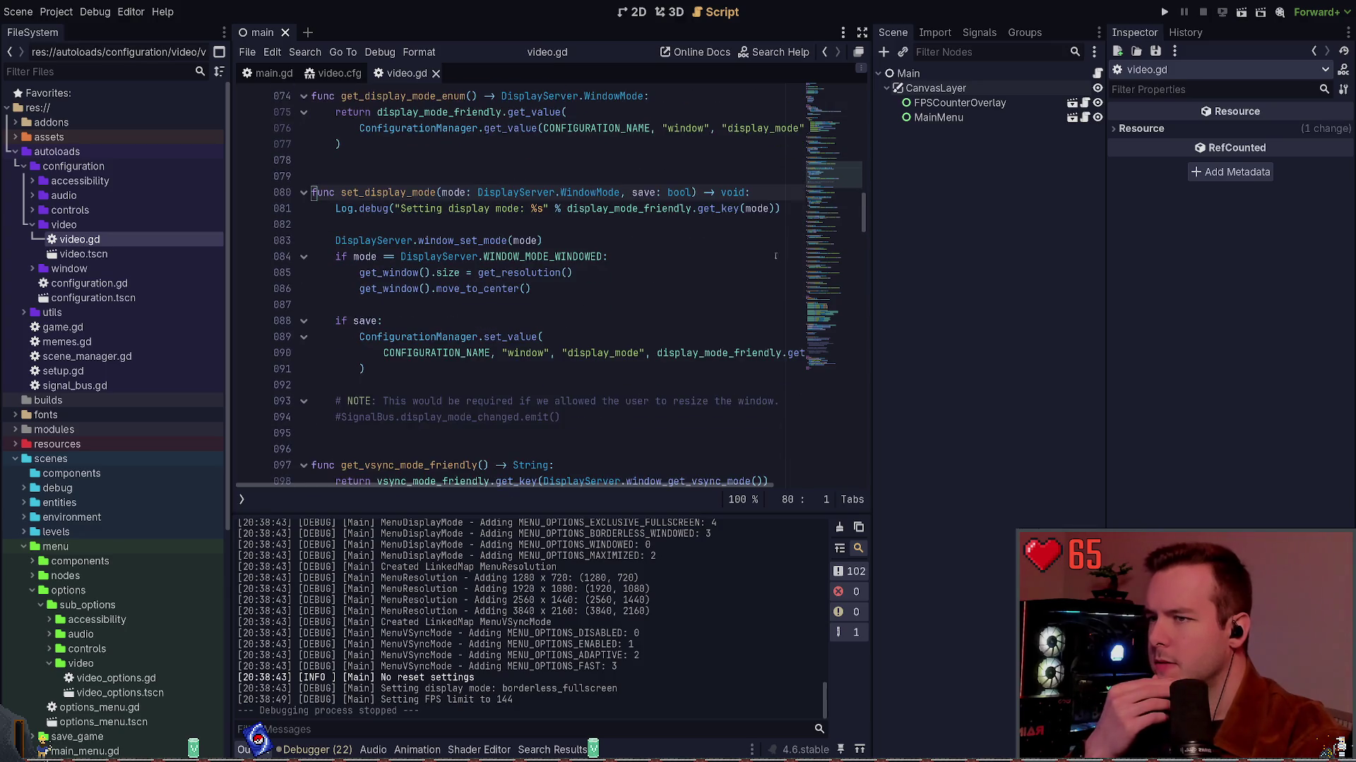
pyautogui.click(436, 73)
pyautogui.click(337, 74)
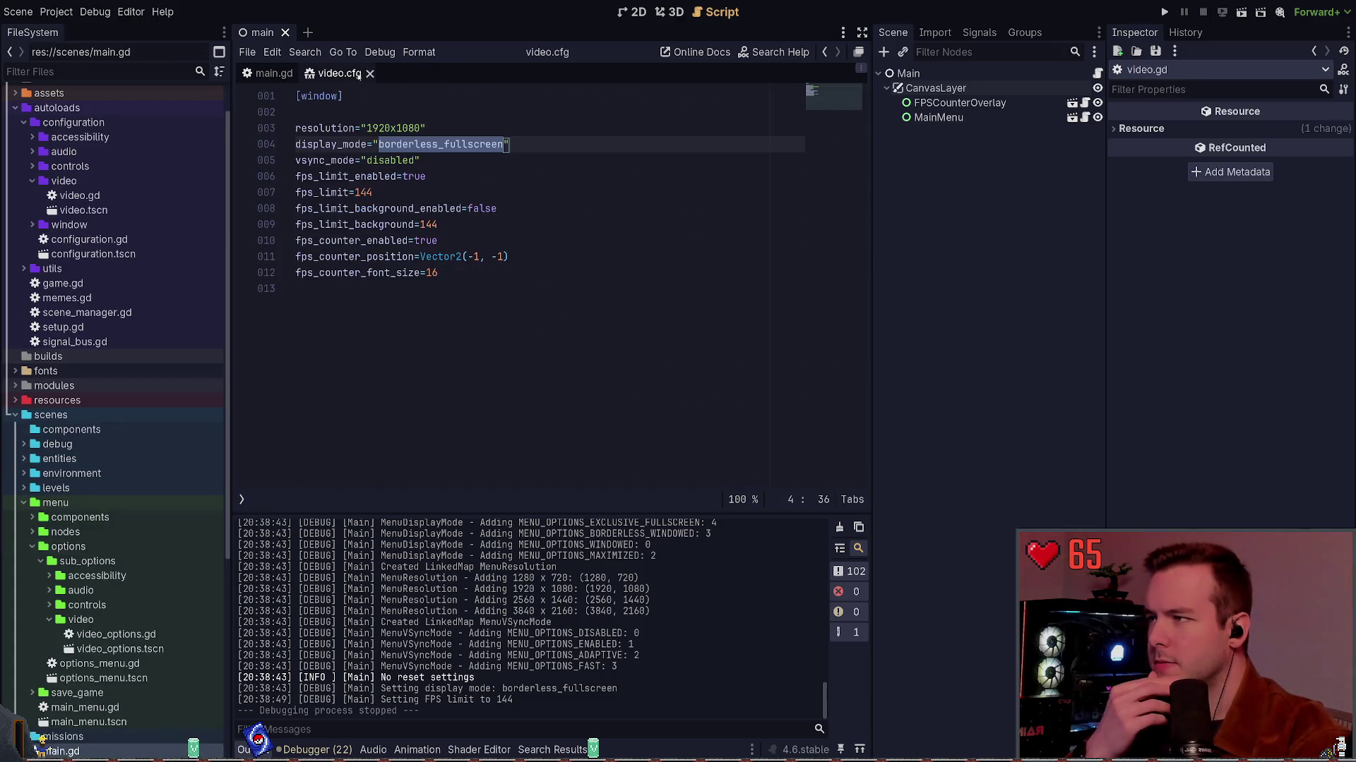
pyautogui.click(369, 74)
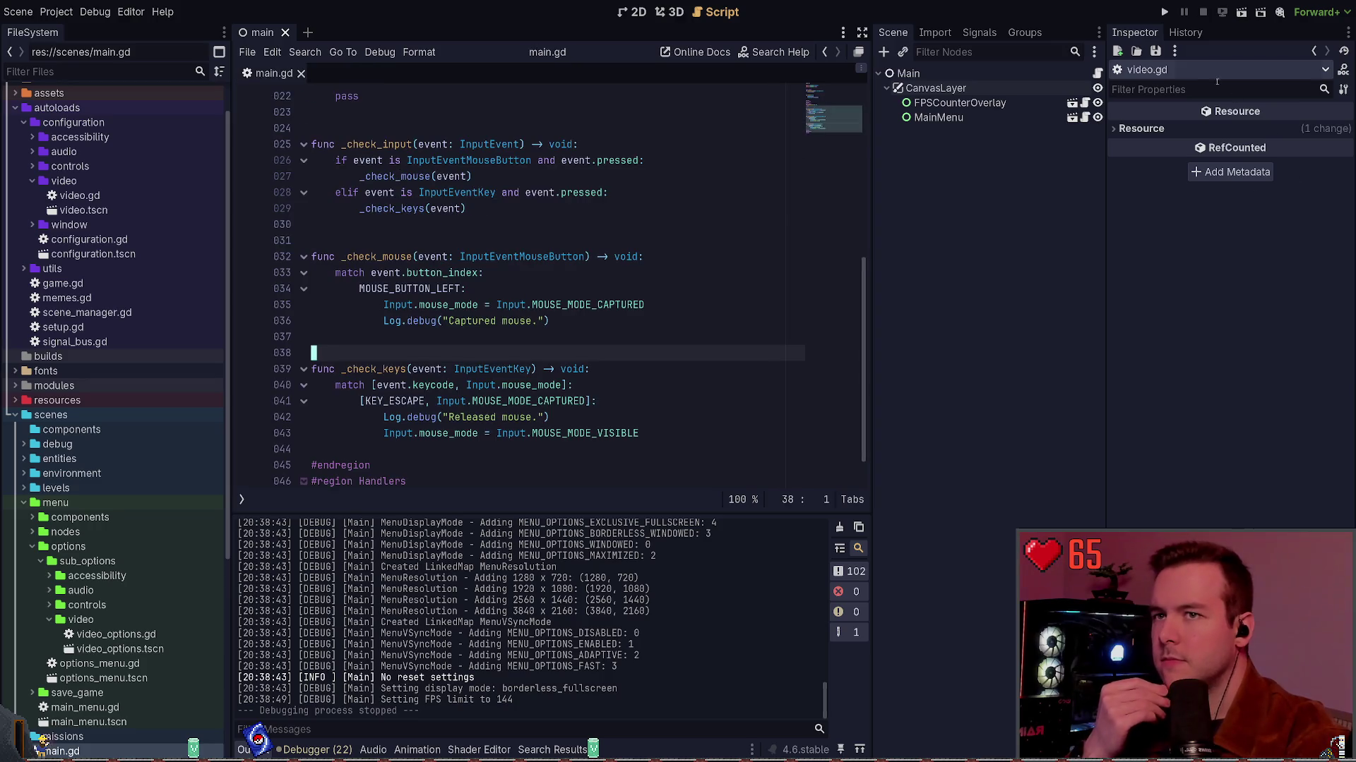
pyautogui.press('F5')
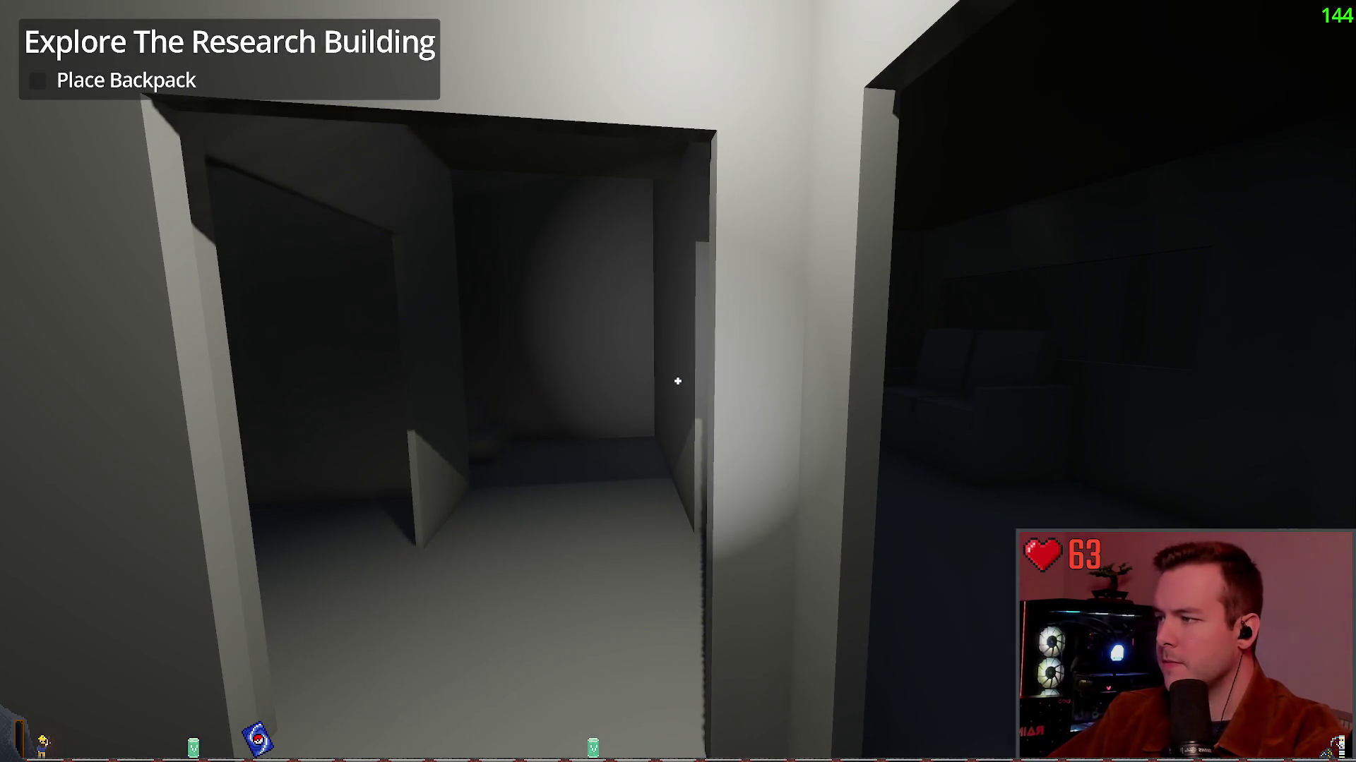
# Walk up the research building stairs into the windowed room, then quit from the pause menu.
pyautogui.press('w')
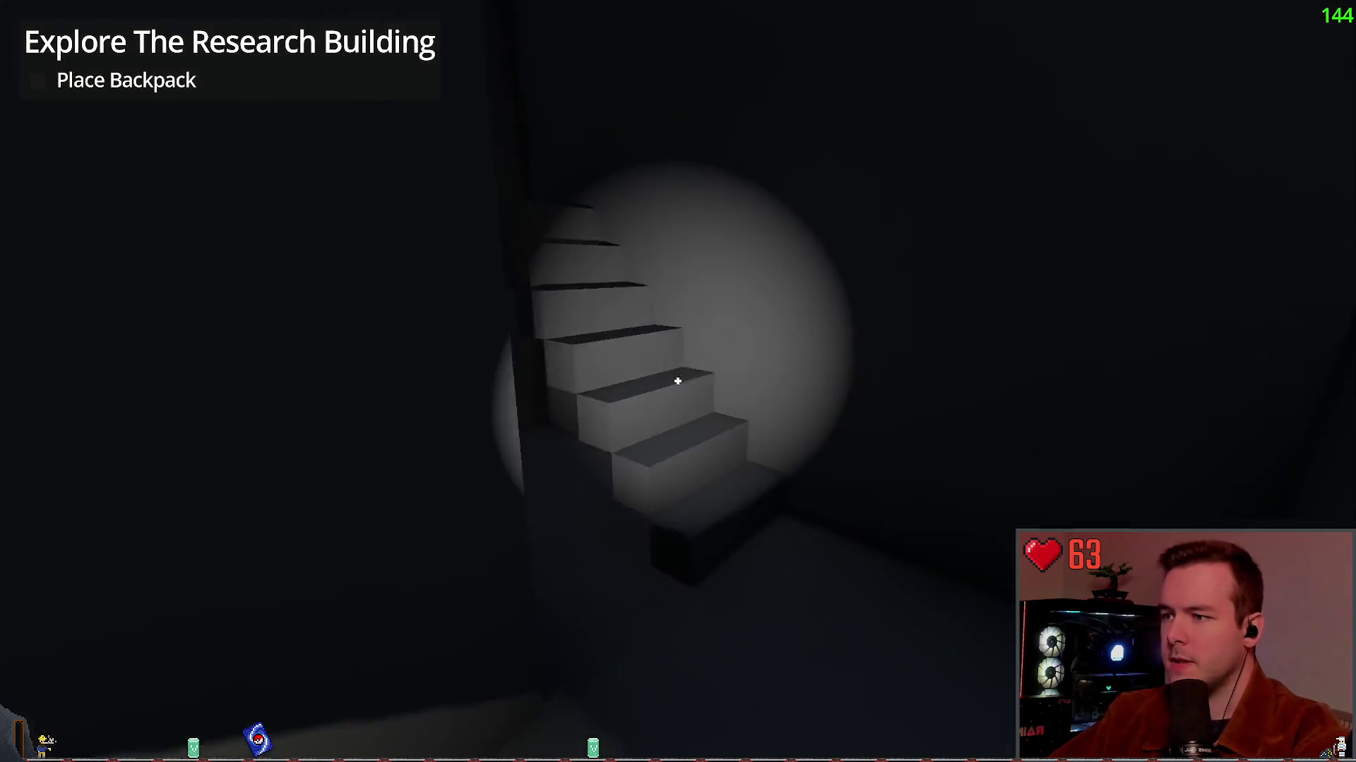
pyautogui.press('w')
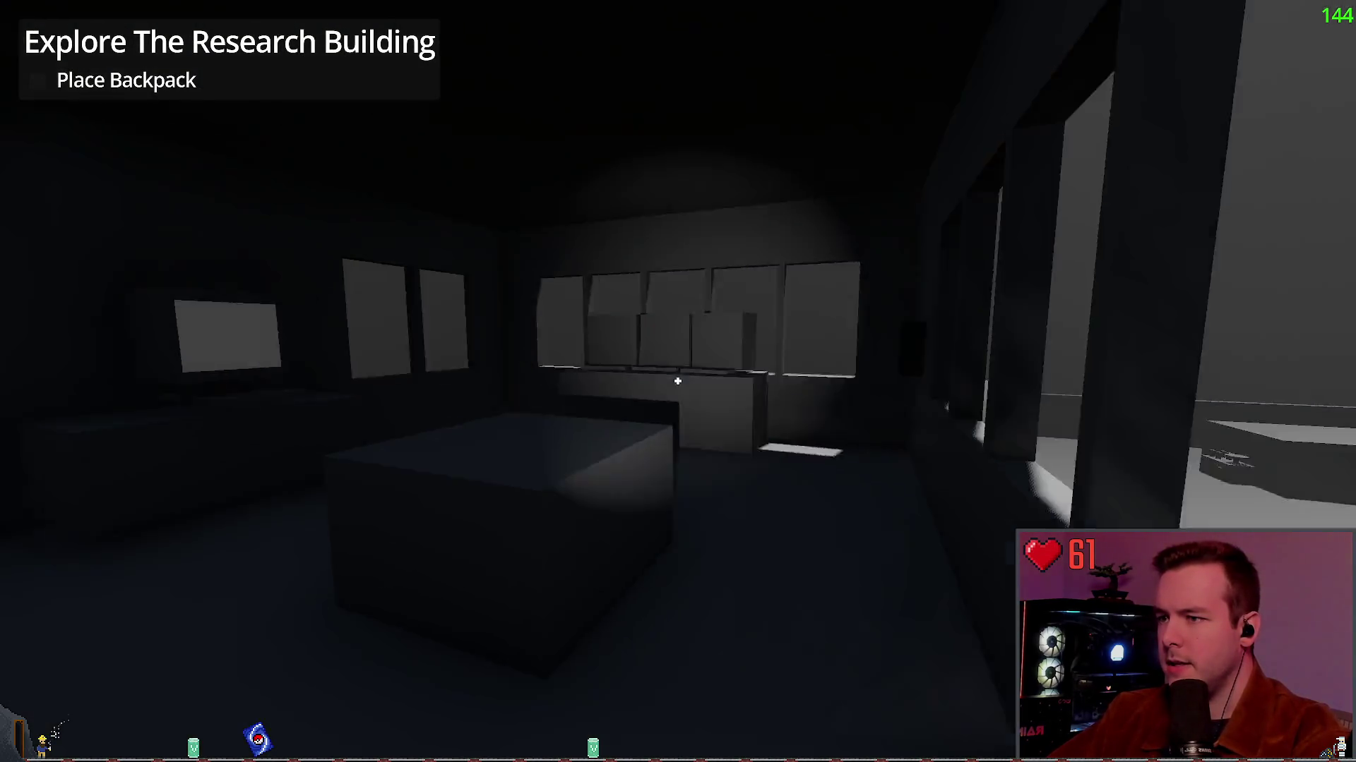
pyautogui.press('w')
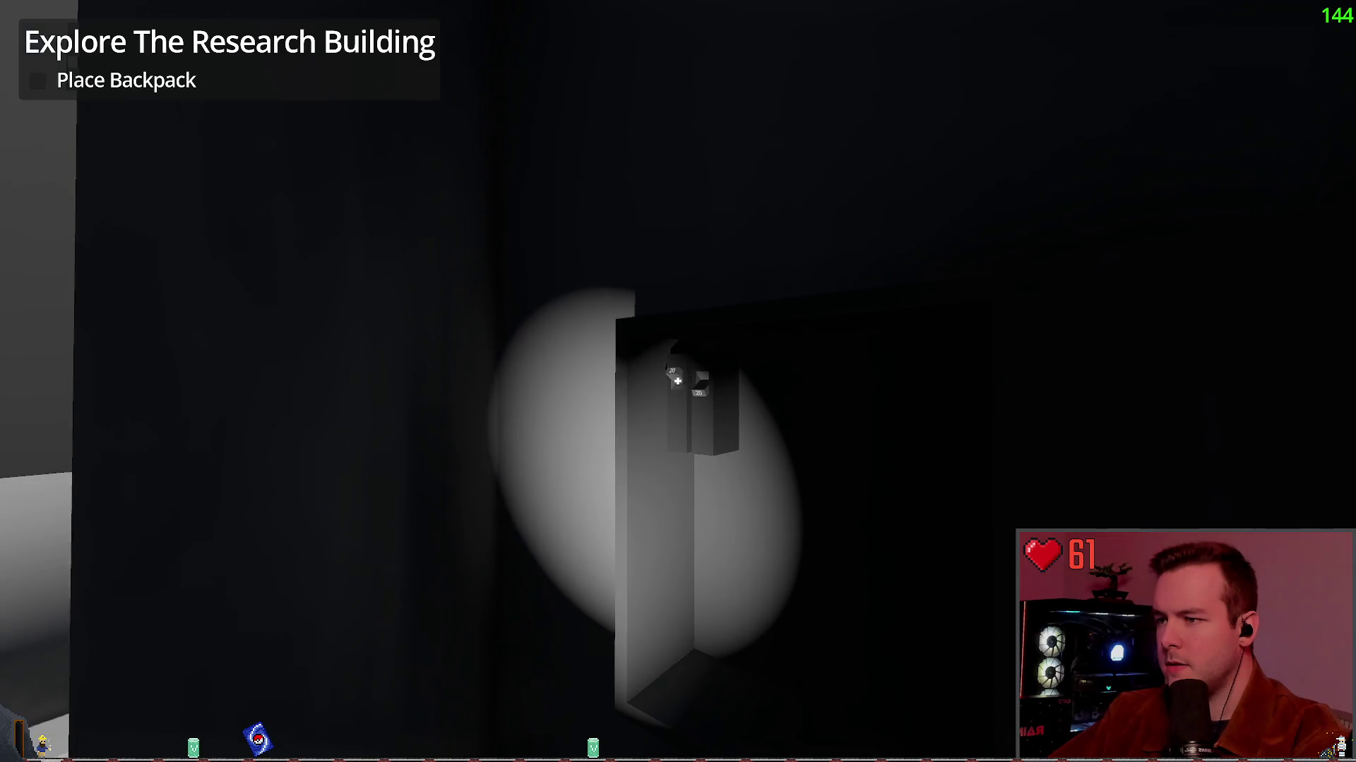
pyautogui.press('w')
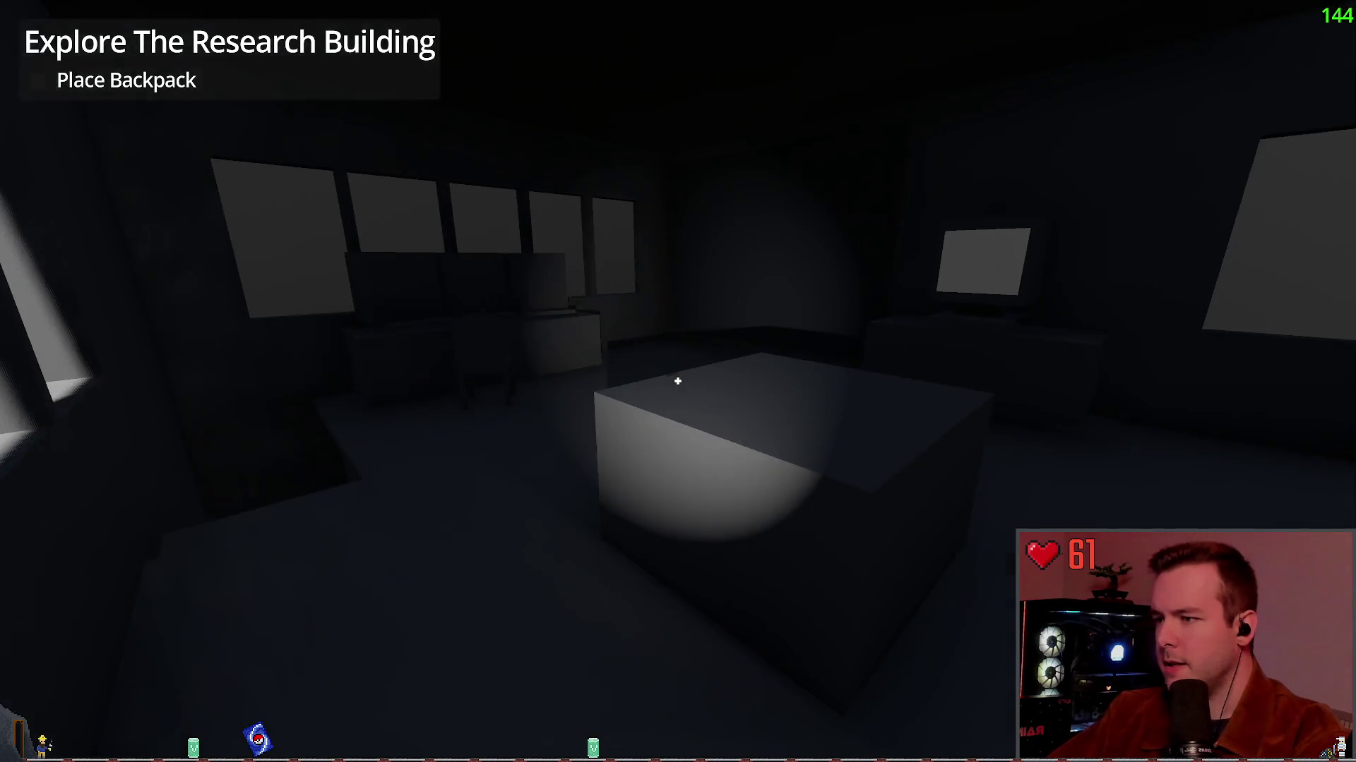
pyautogui.press('Escape')
pyautogui.click(45, 444)
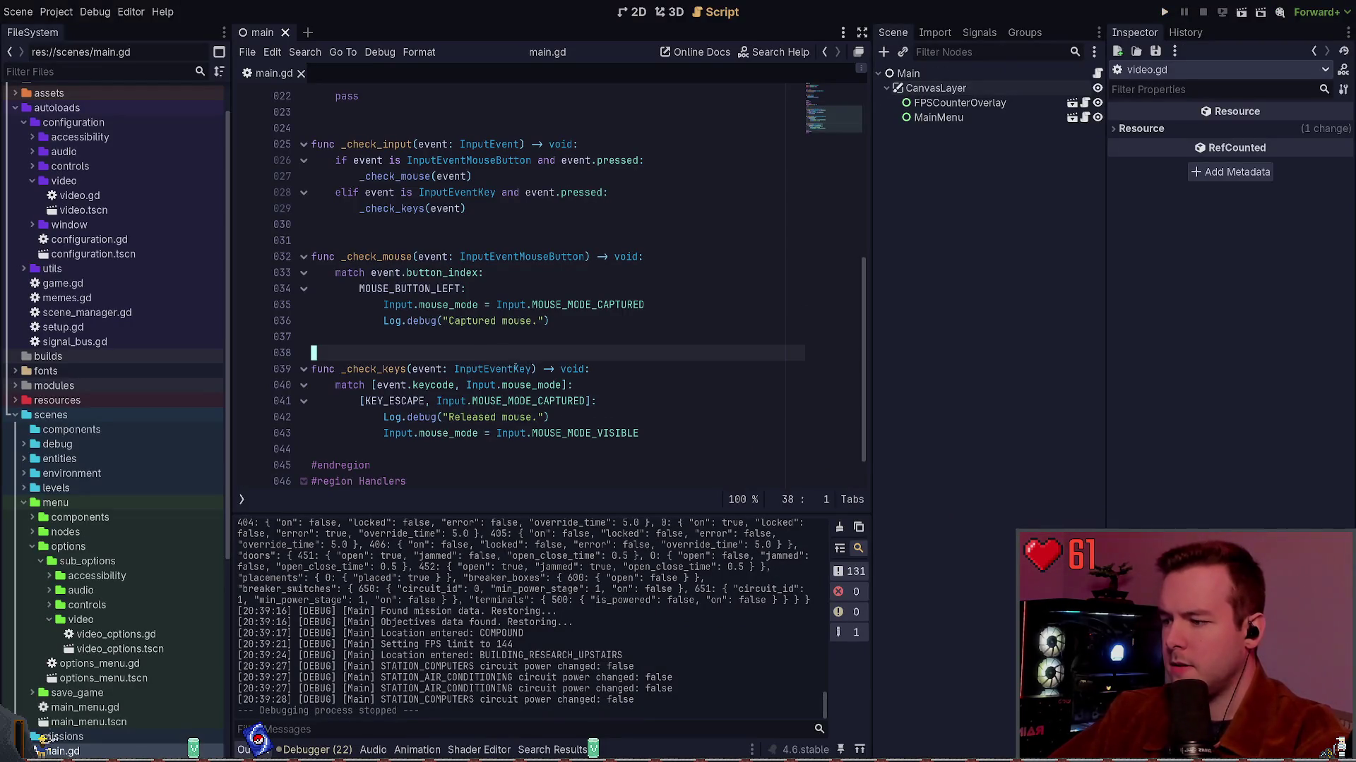
pyautogui.press('super+grave')
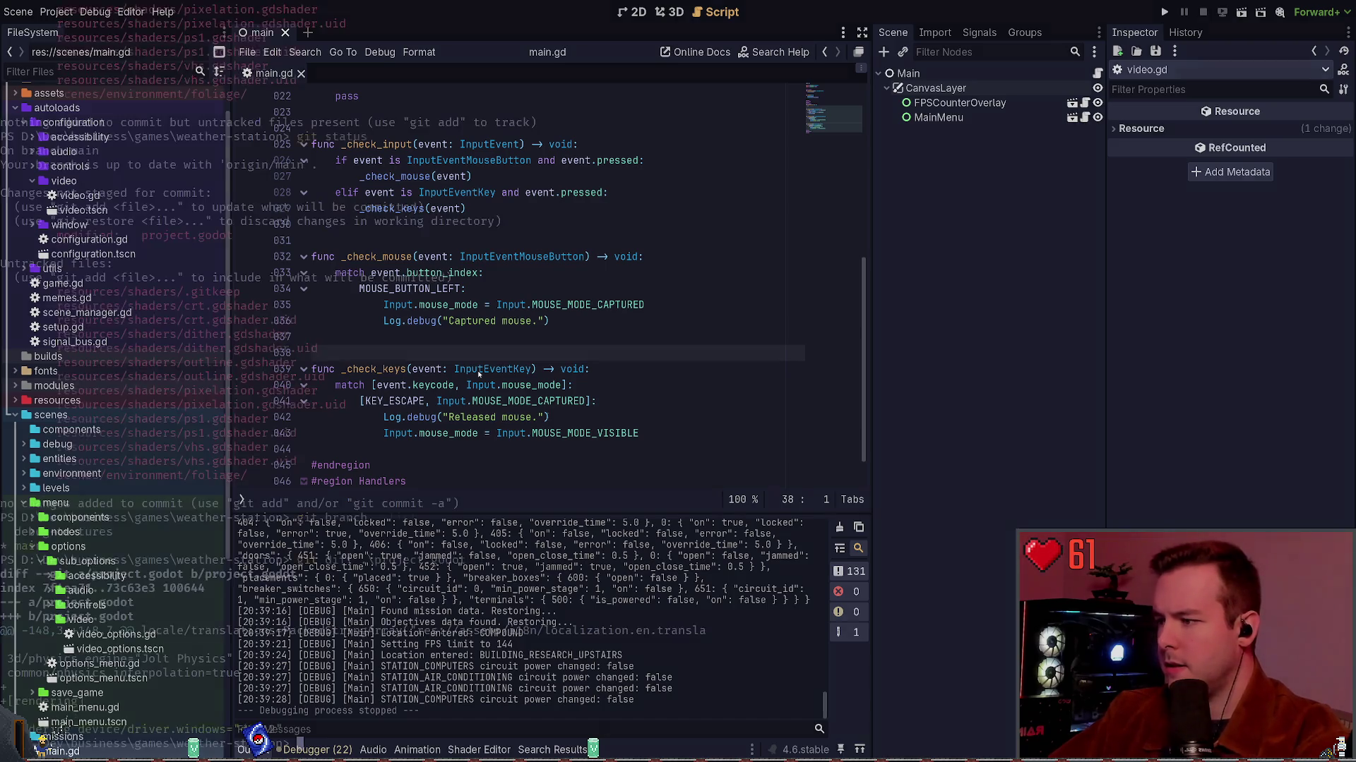
# Check git status and stage the modified project.godot file.
pyautogui.write('git status')
pyautogui.press('Return')
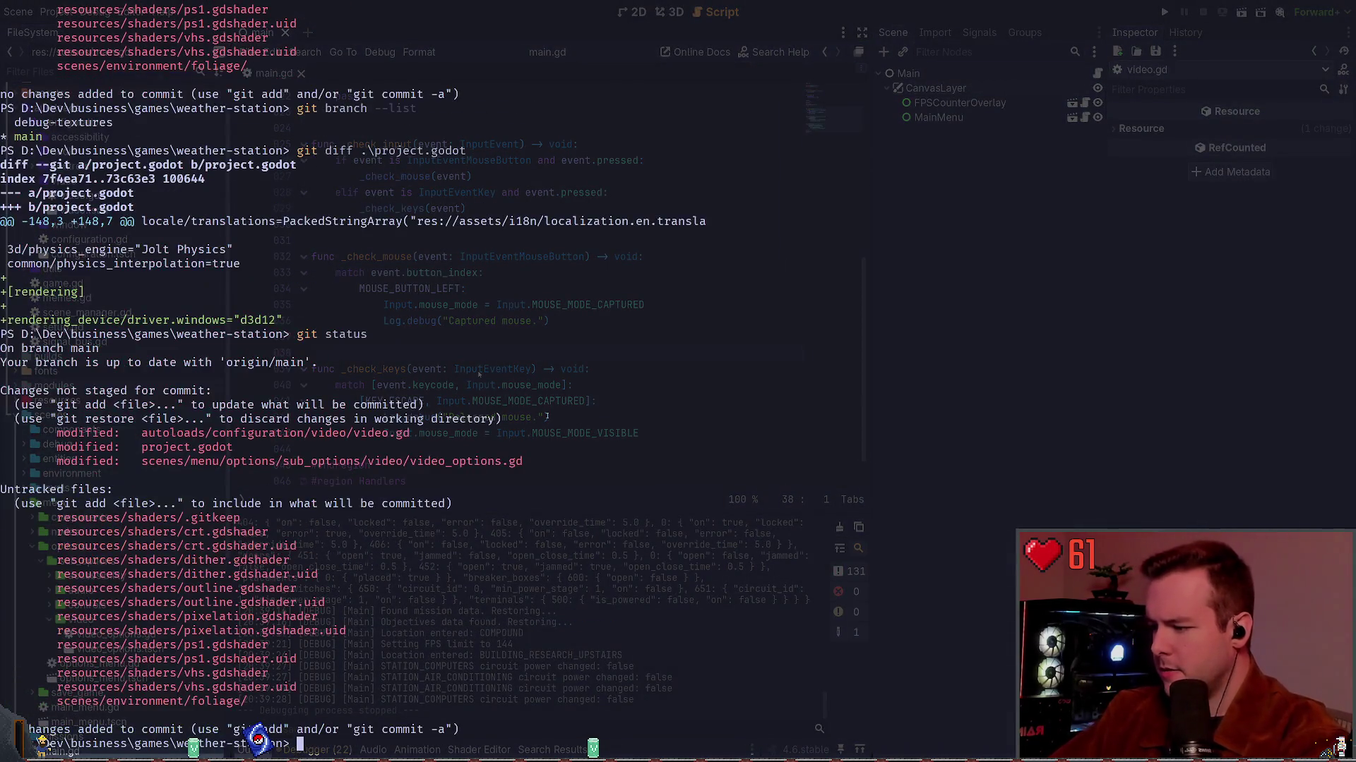
pyautogui.write('git ')
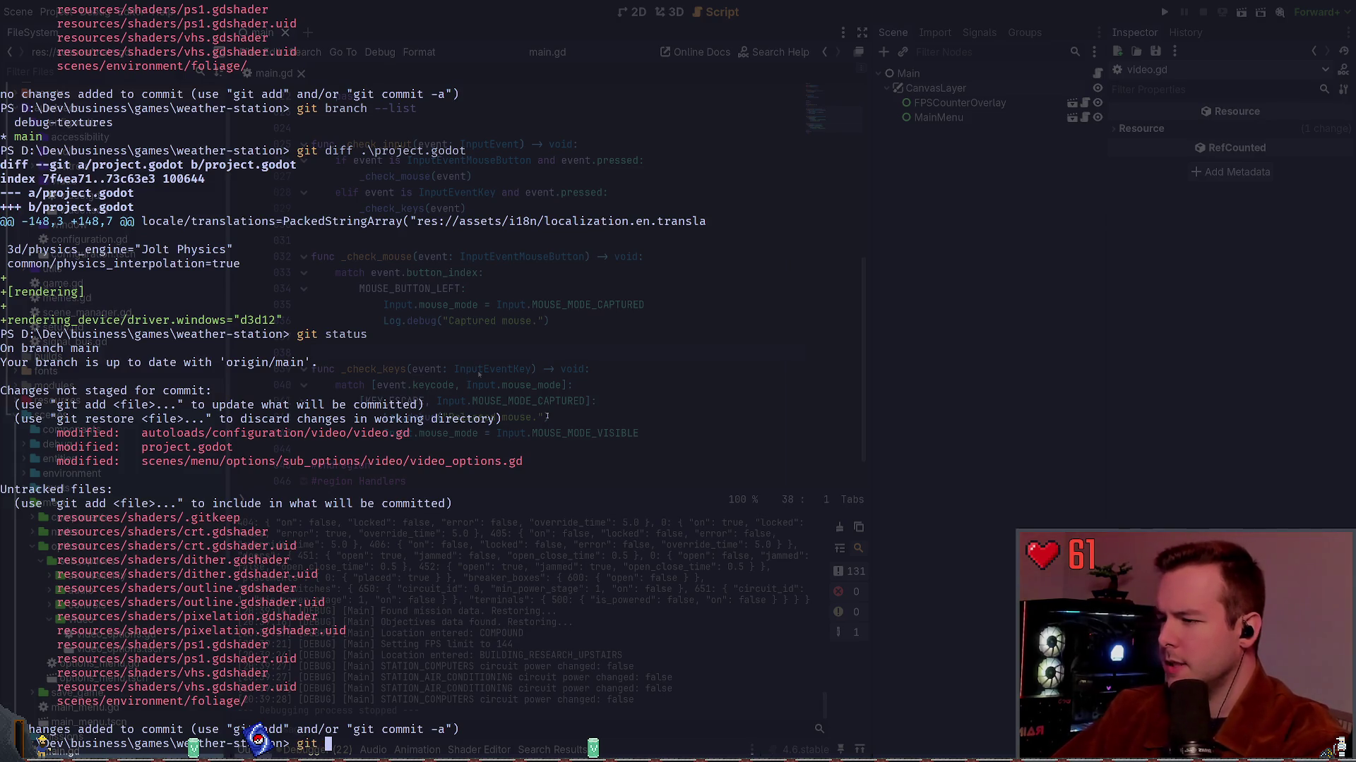
pyautogui.write('dif')
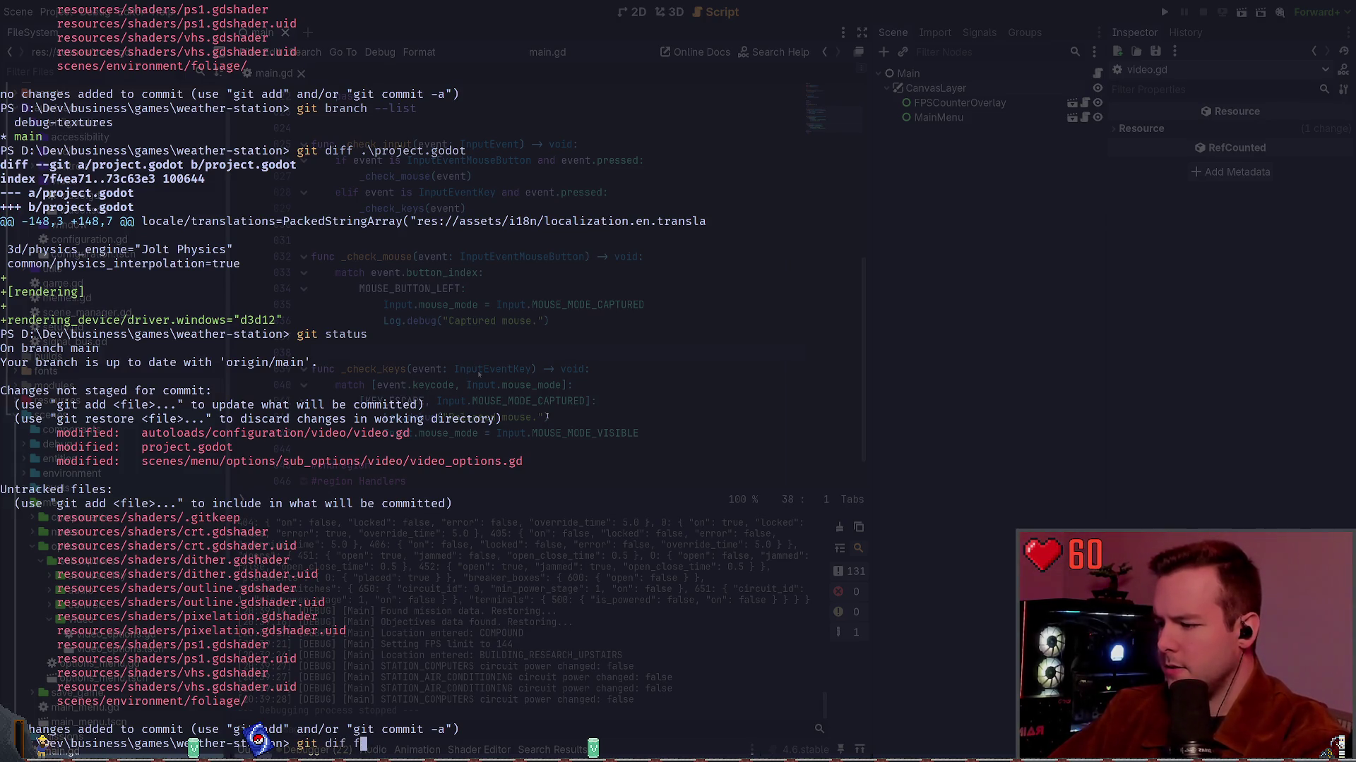
pyautogui.hotkey('ctrl', 'c')
pyautogui.write('git a')
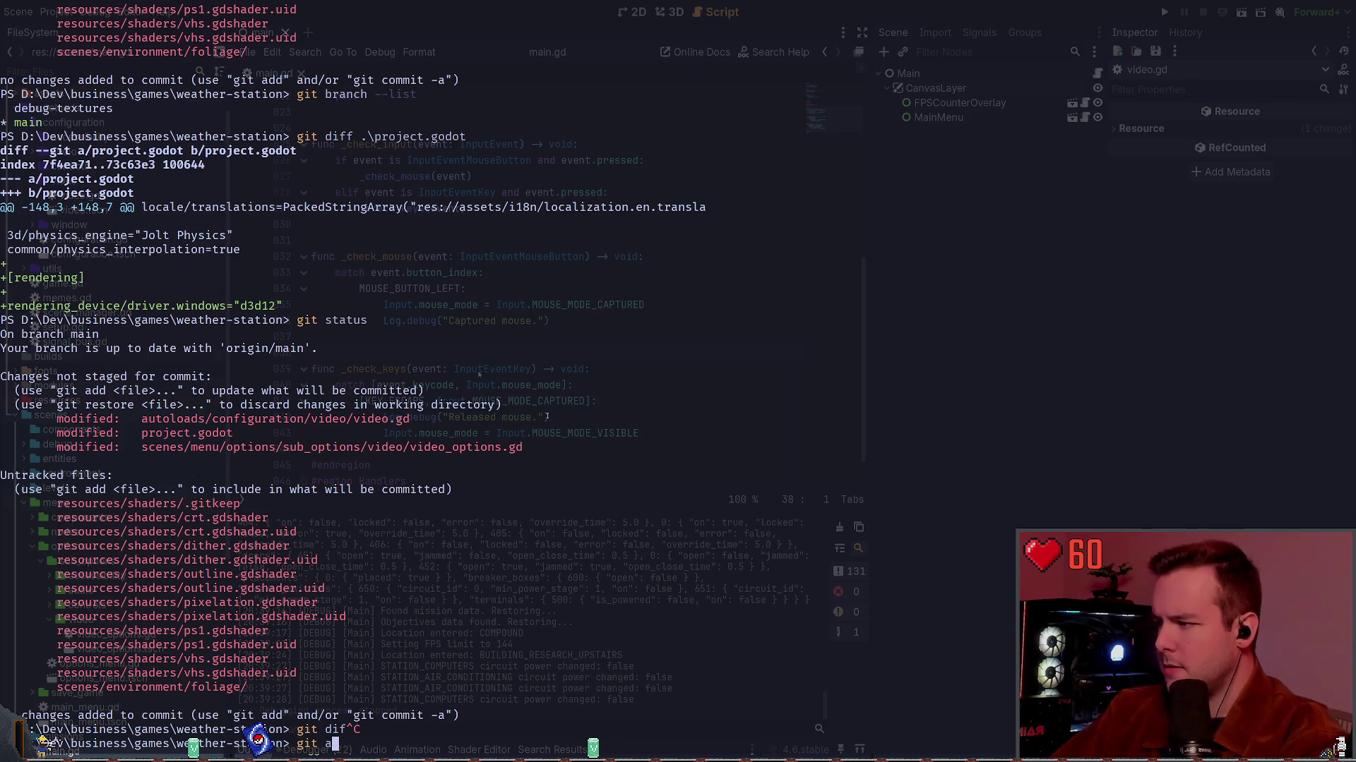
pyautogui.write('dd .\\project.godot')
pyautogui.hotkey('ctrl', 'c')
pyautogui.write('git d')
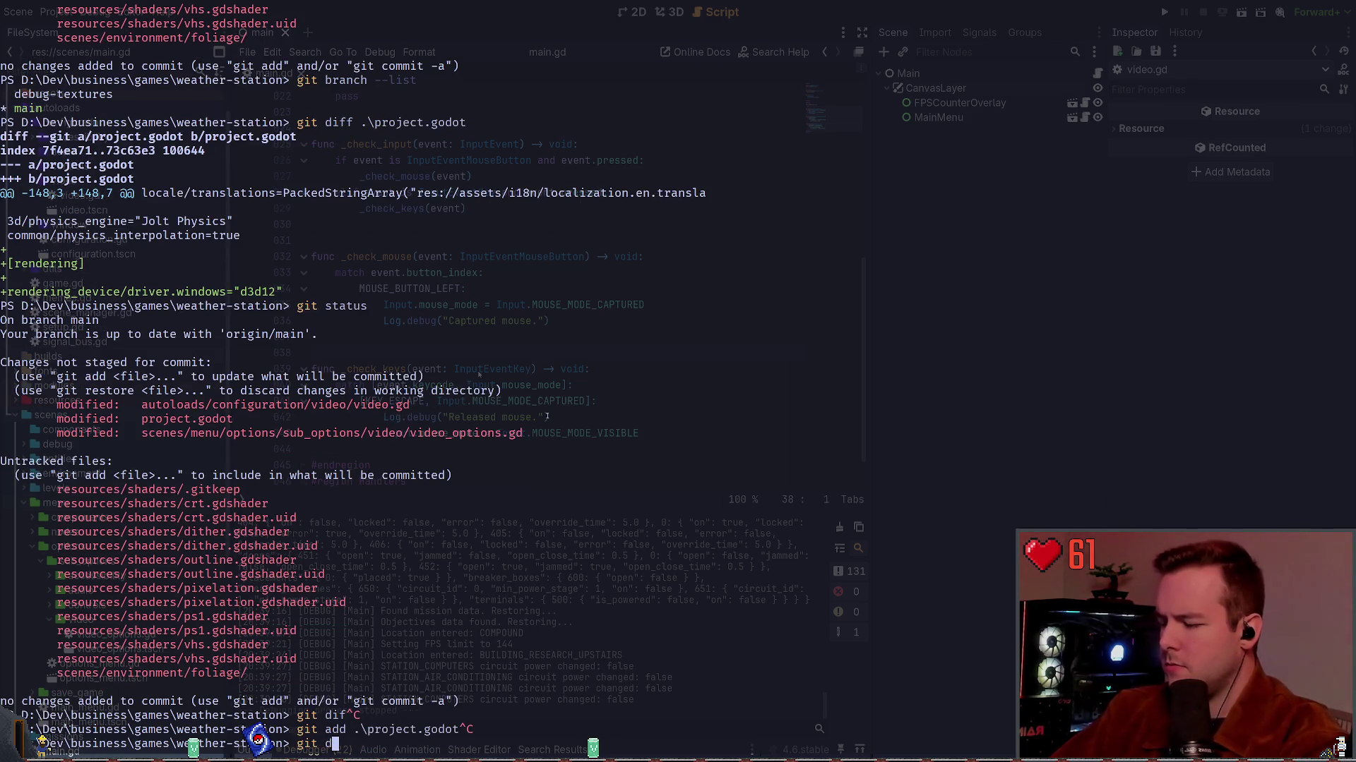
pyautogui.hotkey('ctrl', 'c')
pyautogui.write('git add .\\project.godot')
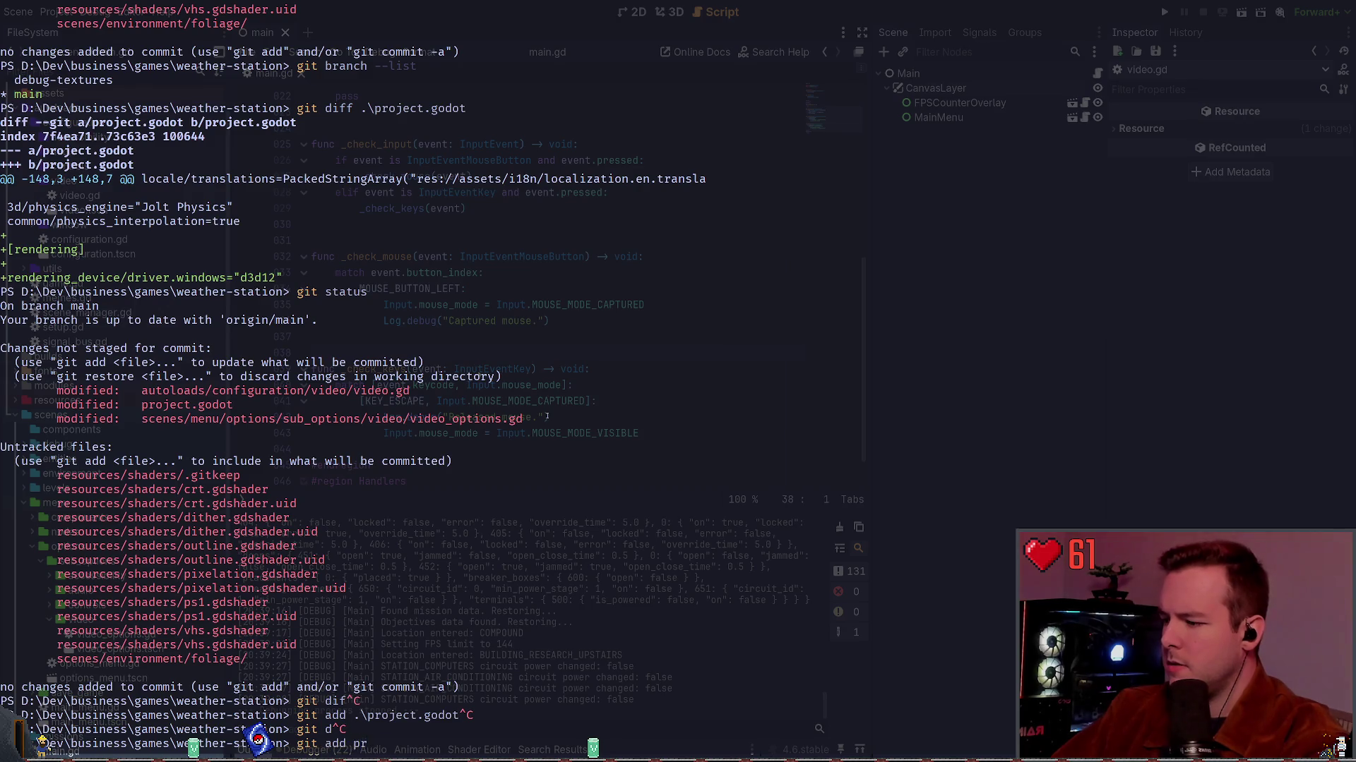
pyautogui.press('Return')
# Commit it as 'refactor: Switch to using DirectX 12 as the default renderer per Godot 4.6 recommendations'.
pyautogui.write('commit -')
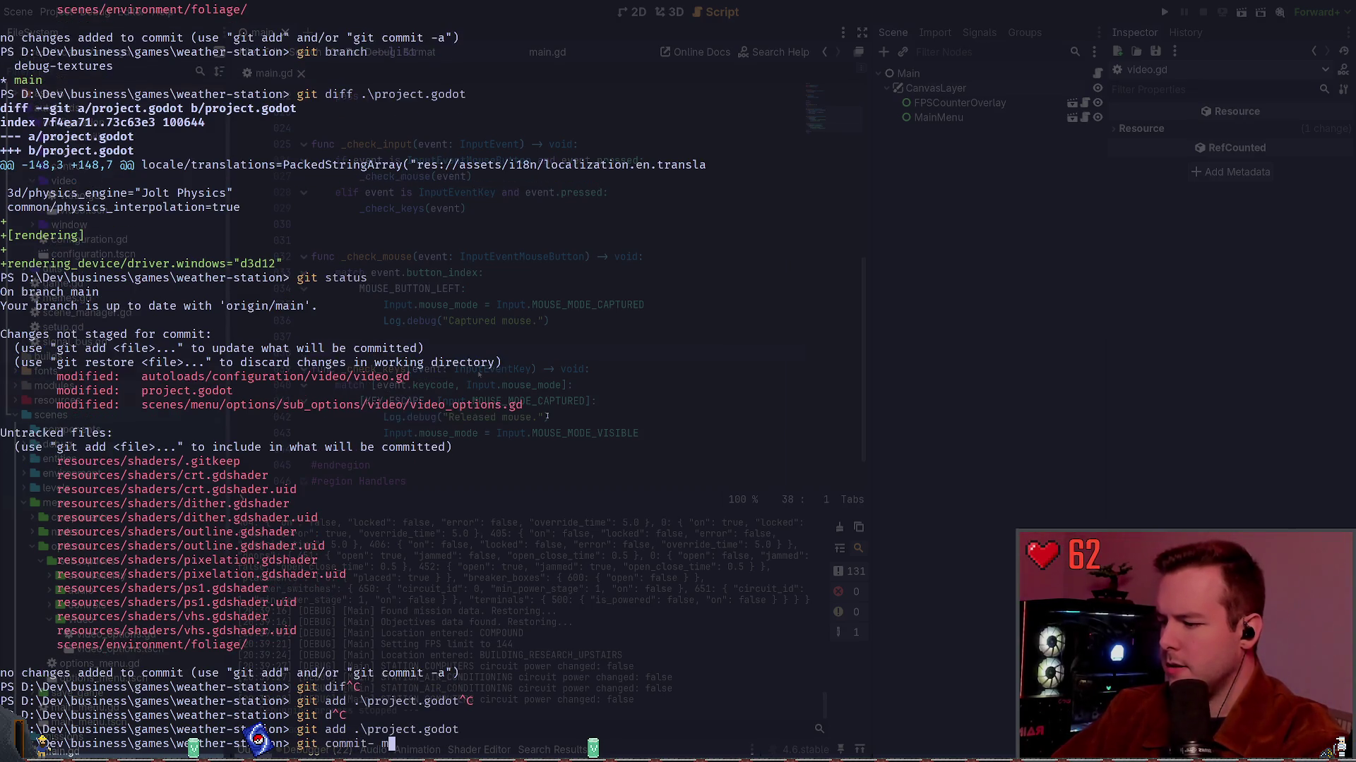
pyautogui.write('m "f')
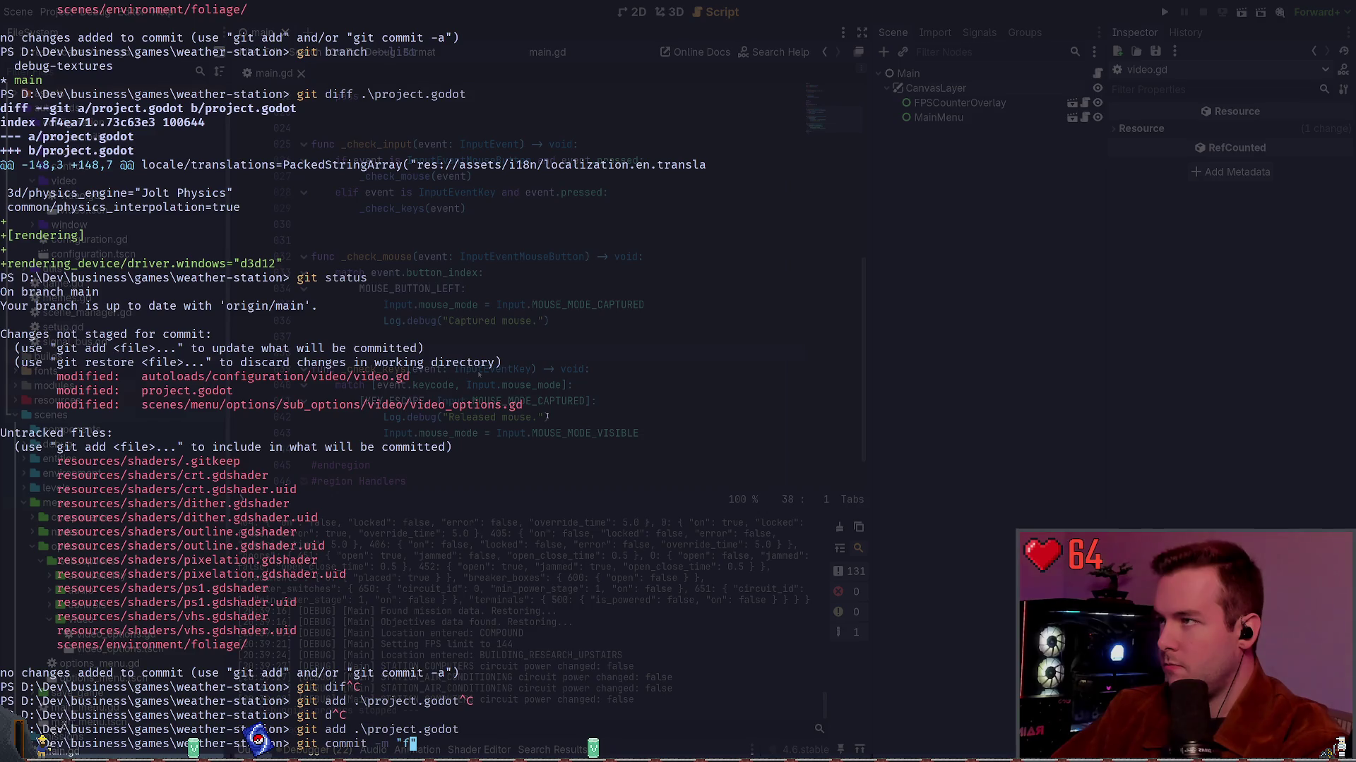
pyautogui.write('ix: ')
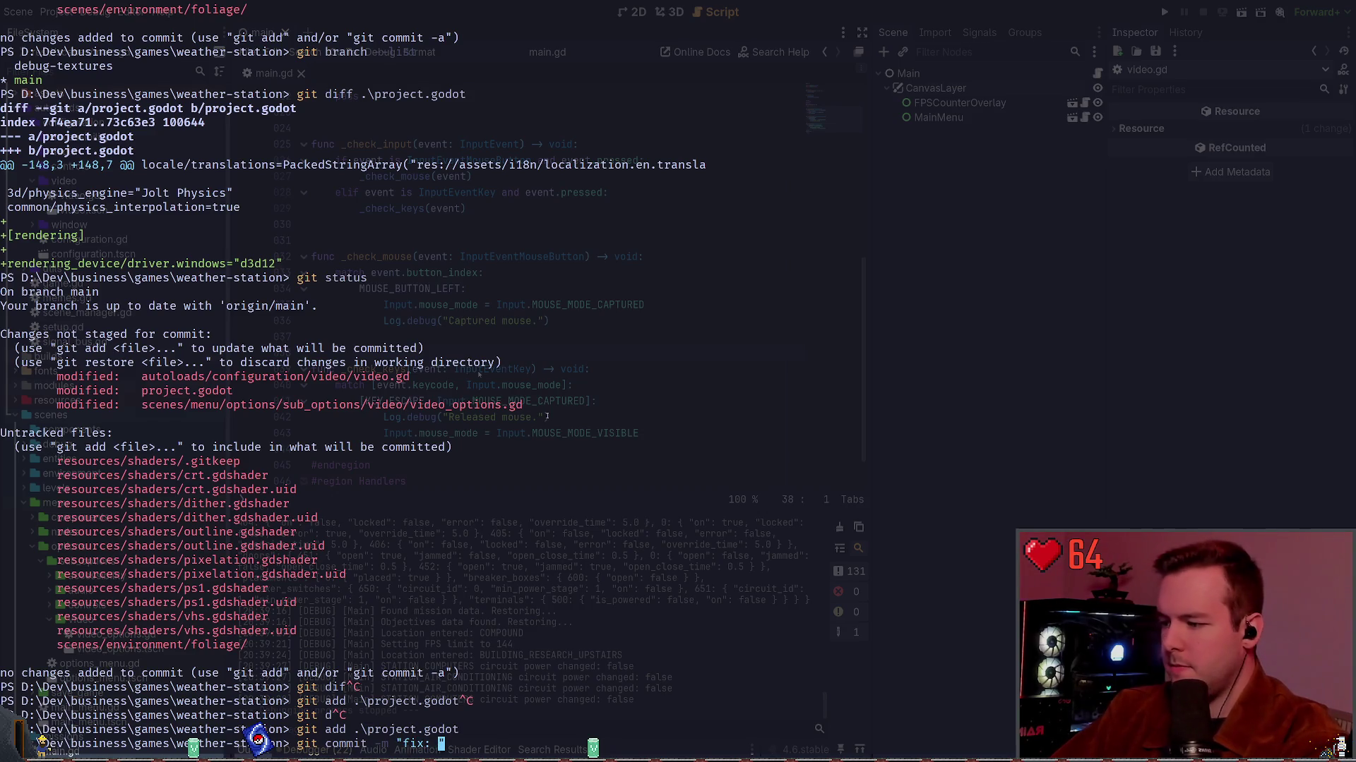
pyautogui.write('Switch')
pyautogui.press('BackSpace')
pyautogui.press('BackSpace')
pyautogui.press('BackSpace')
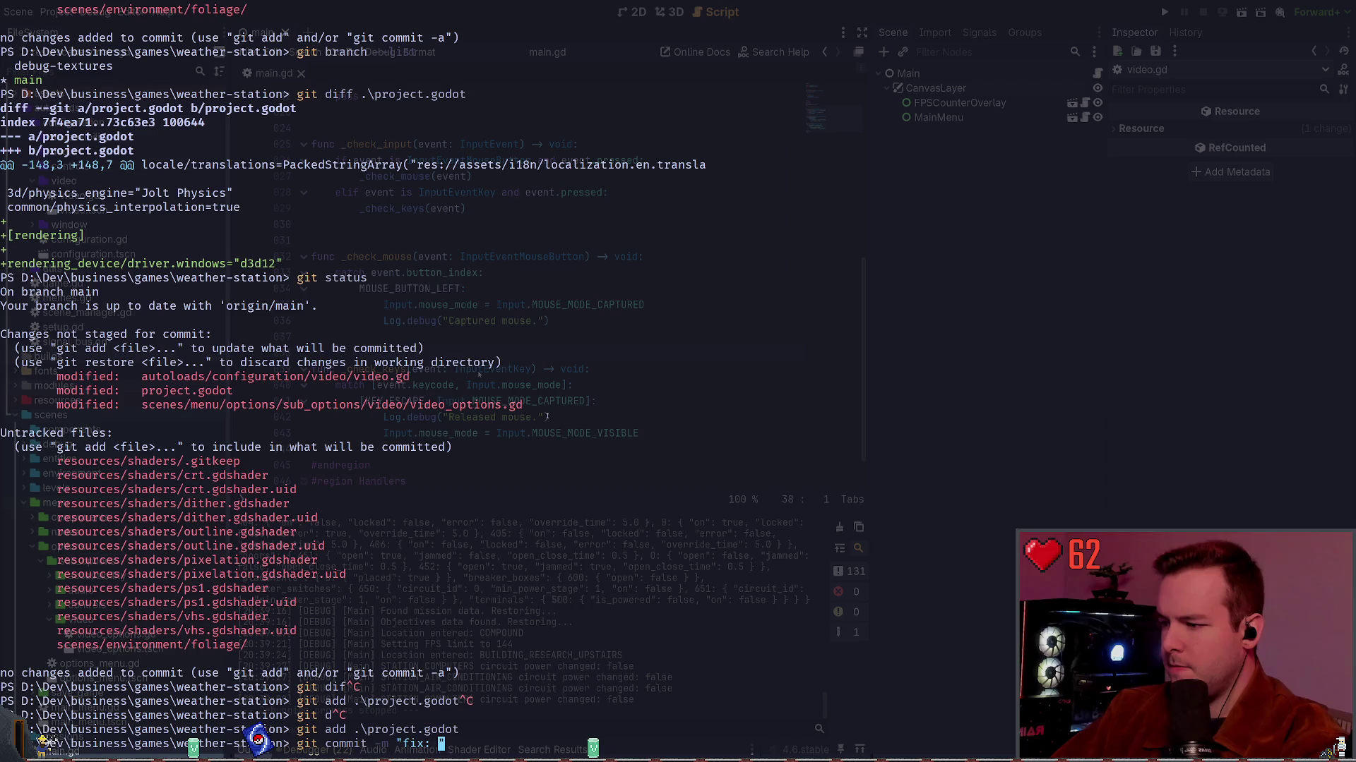
pyautogui.press('BackSpace')
pyautogui.write('refactor: ')
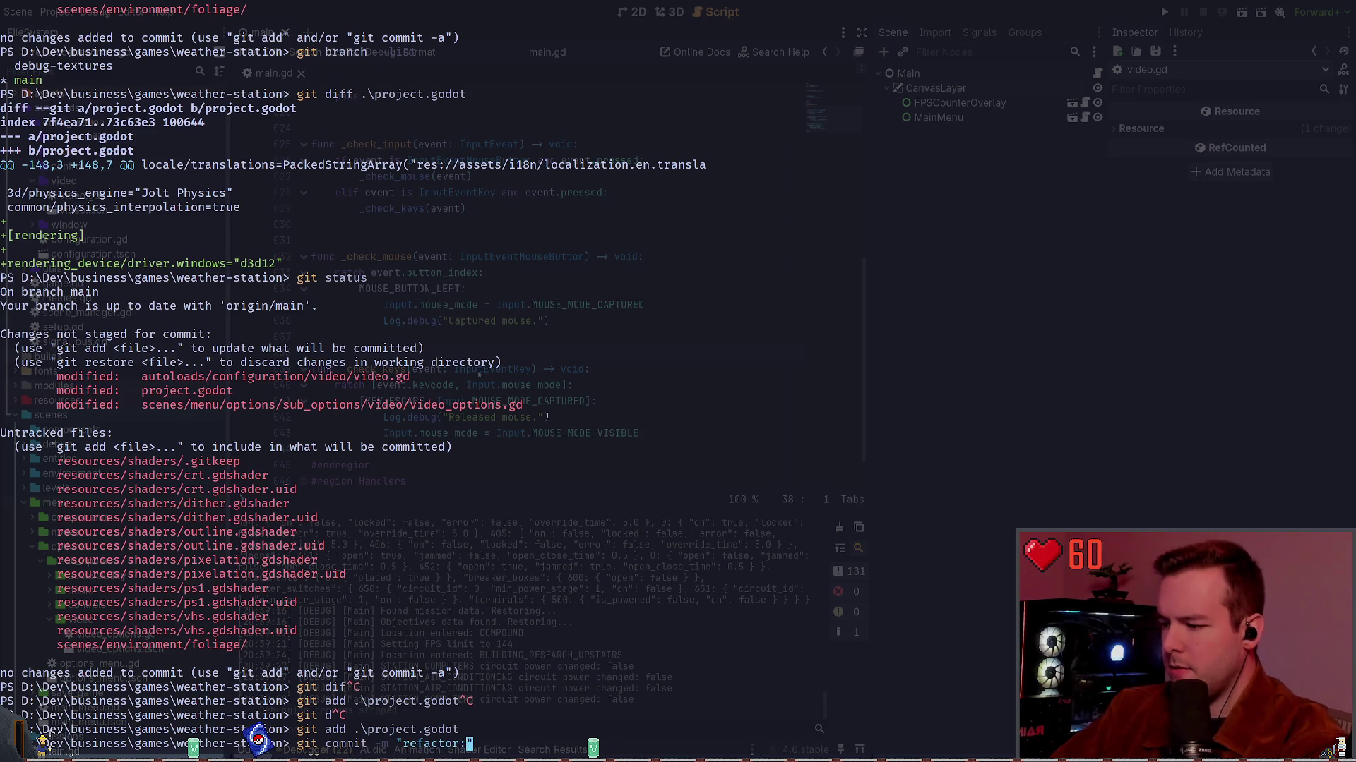
pyautogui.write('Switch to using Godo')
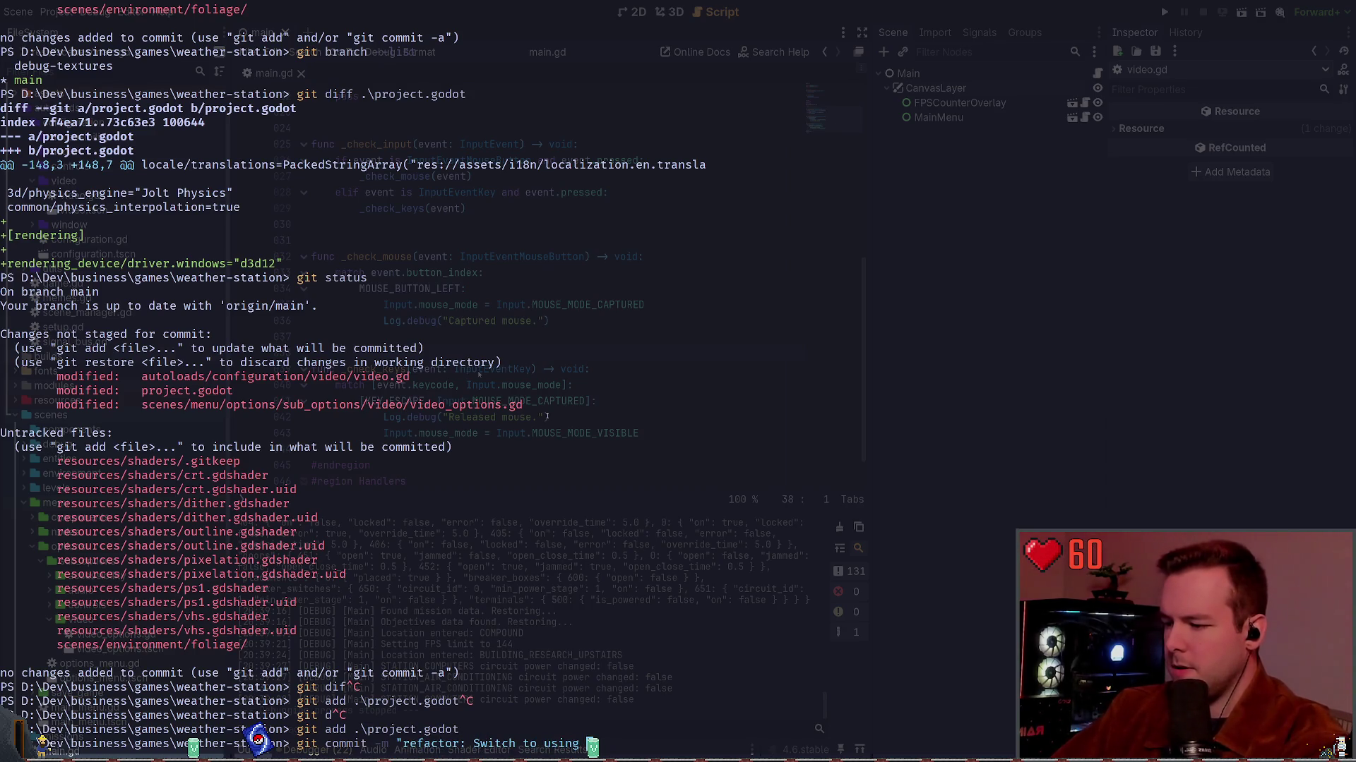
pyautogui.press('BackSpace')
pyautogui.press('BackSpace')
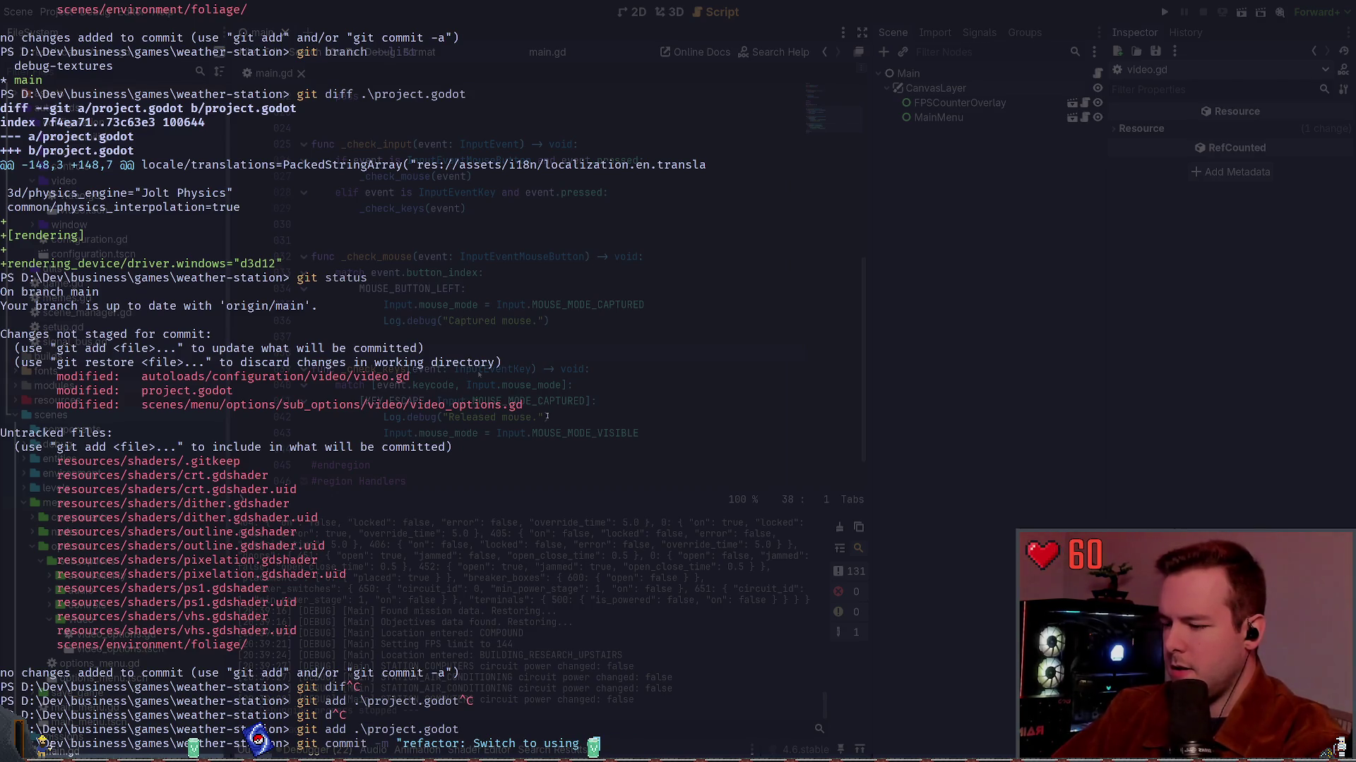
pyautogui.write('re')
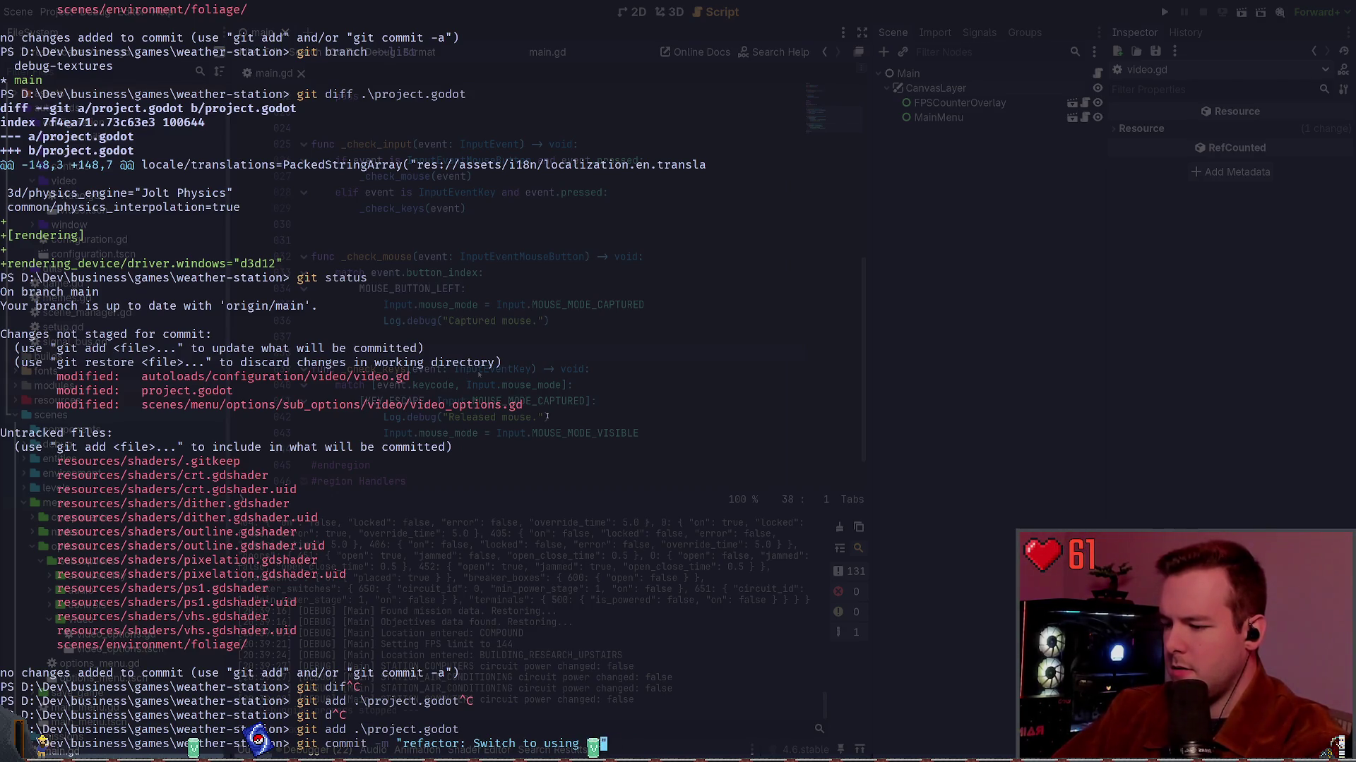
pyautogui.write('ctX 12')
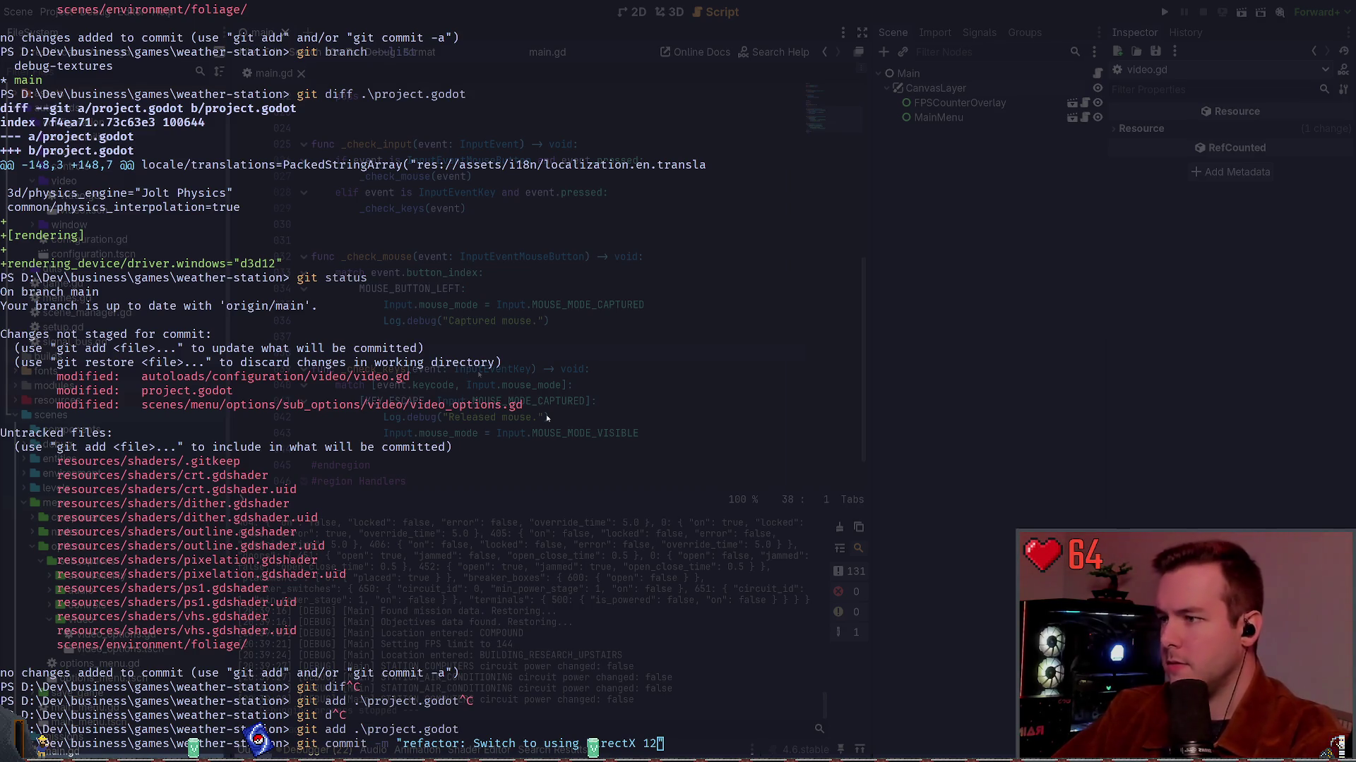
pyautogui.click(1069, 233)
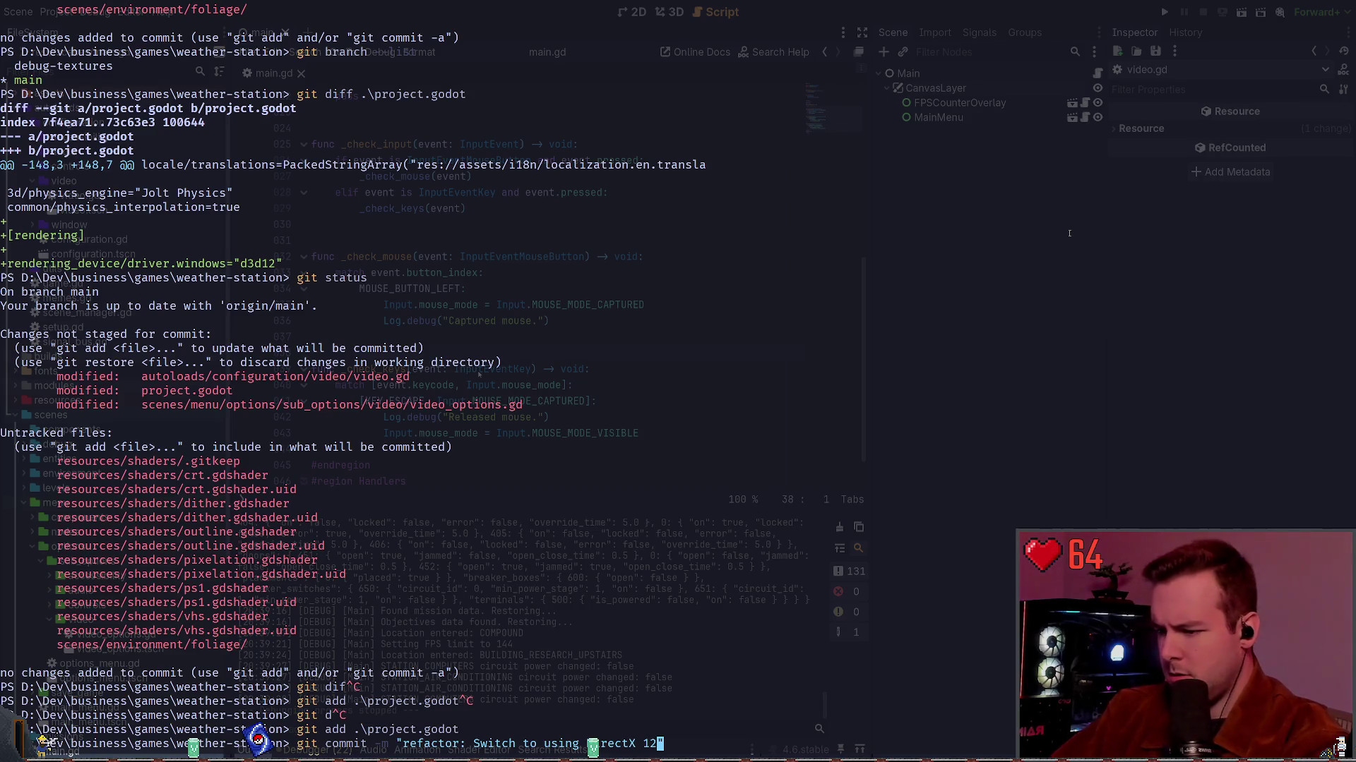
pyautogui.write('.')
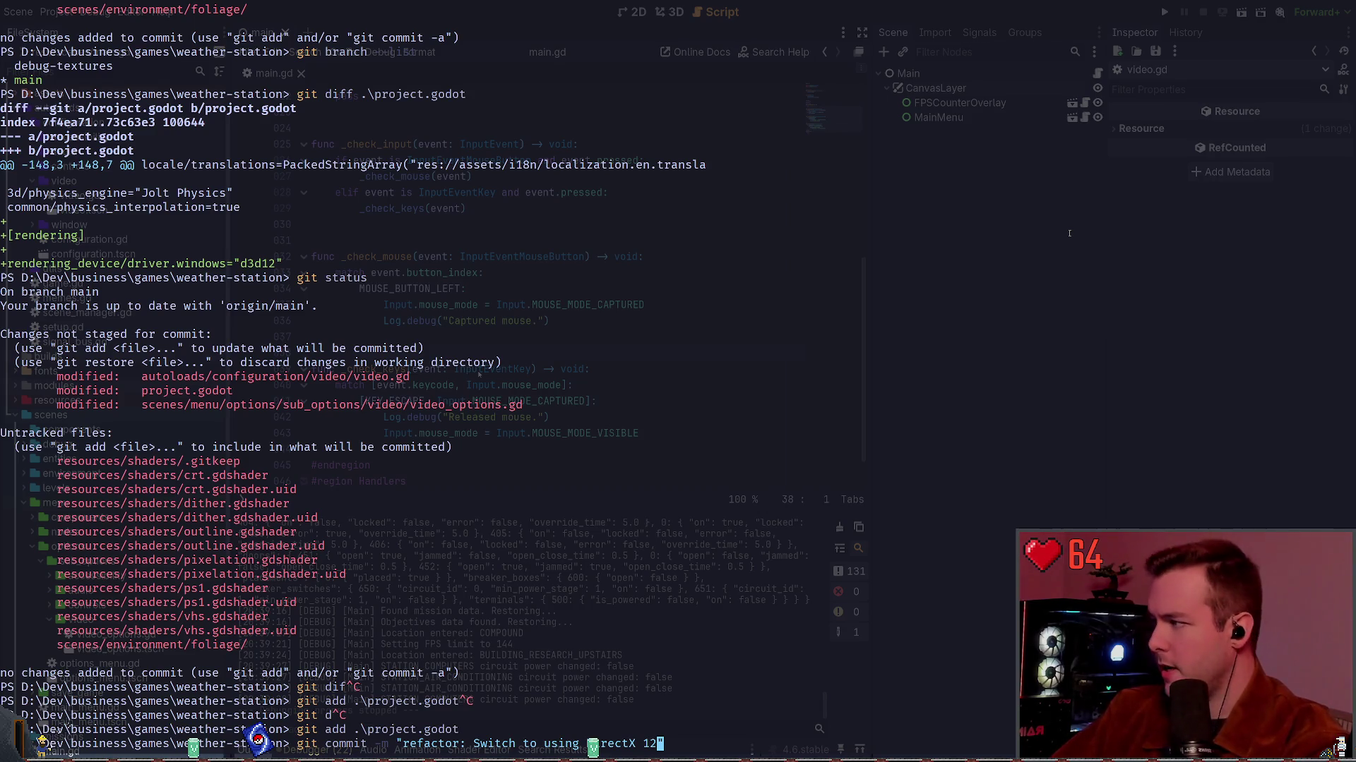
pyautogui.write(' as the deafult re')
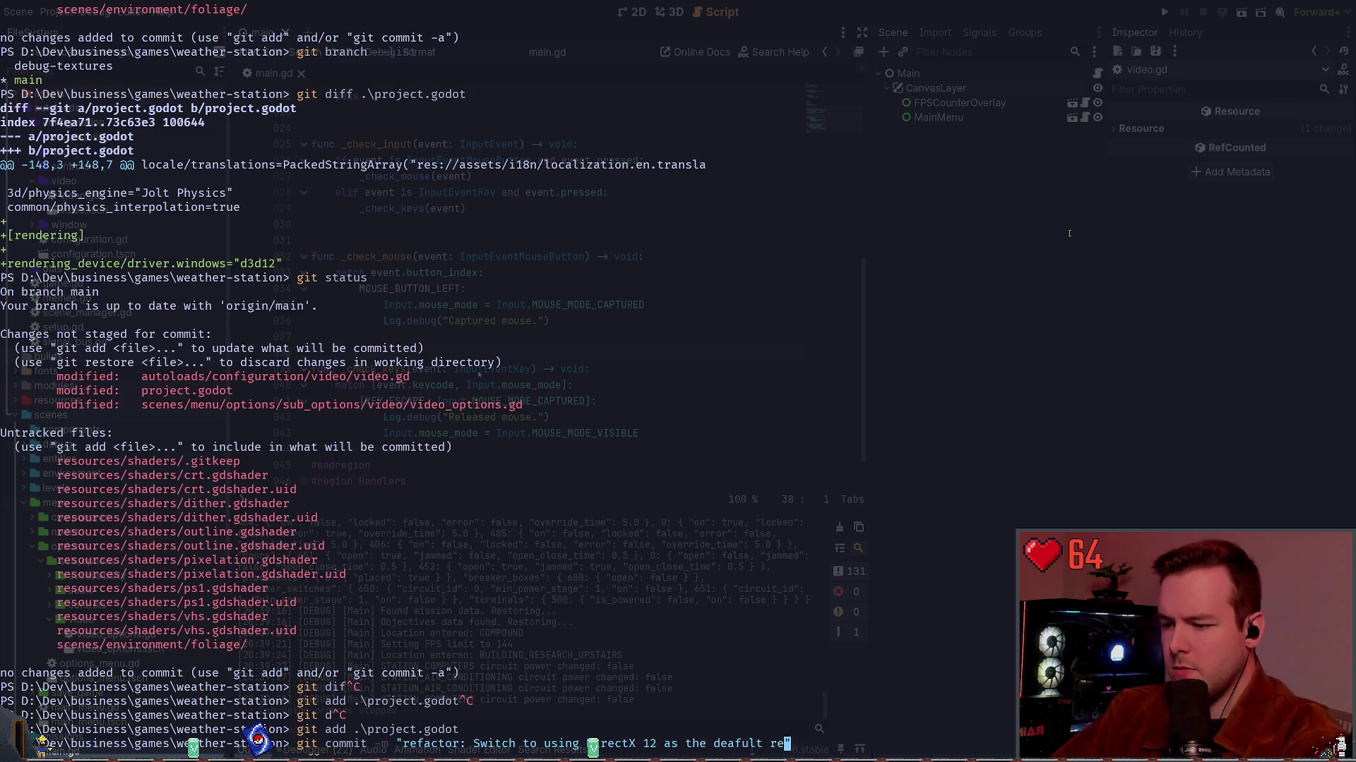
pyautogui.press('BackSpace')
pyautogui.press('BackSpace')
pyautogui.press('BackSpace')
pyautogui.write('fault render')
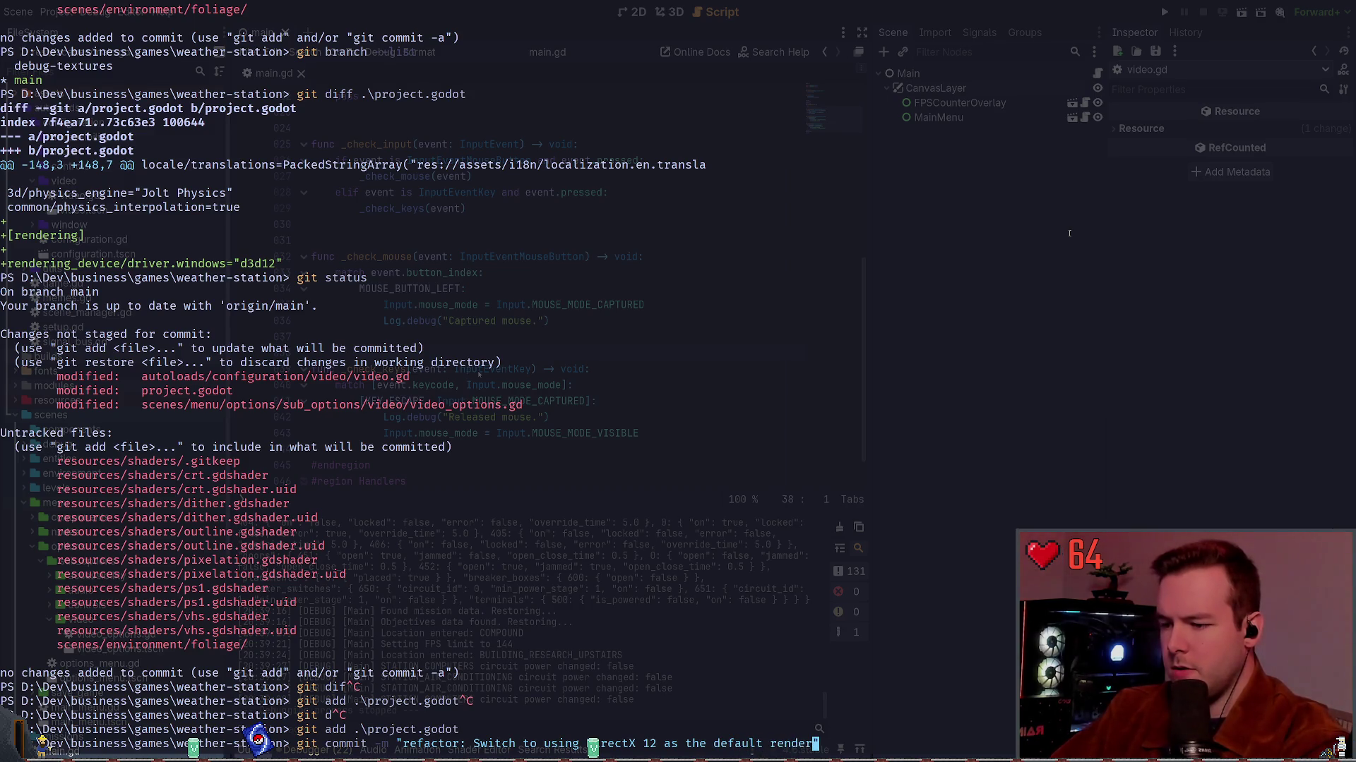
pyautogui.write('"')
pyautogui.write('s per Godot 4.6')
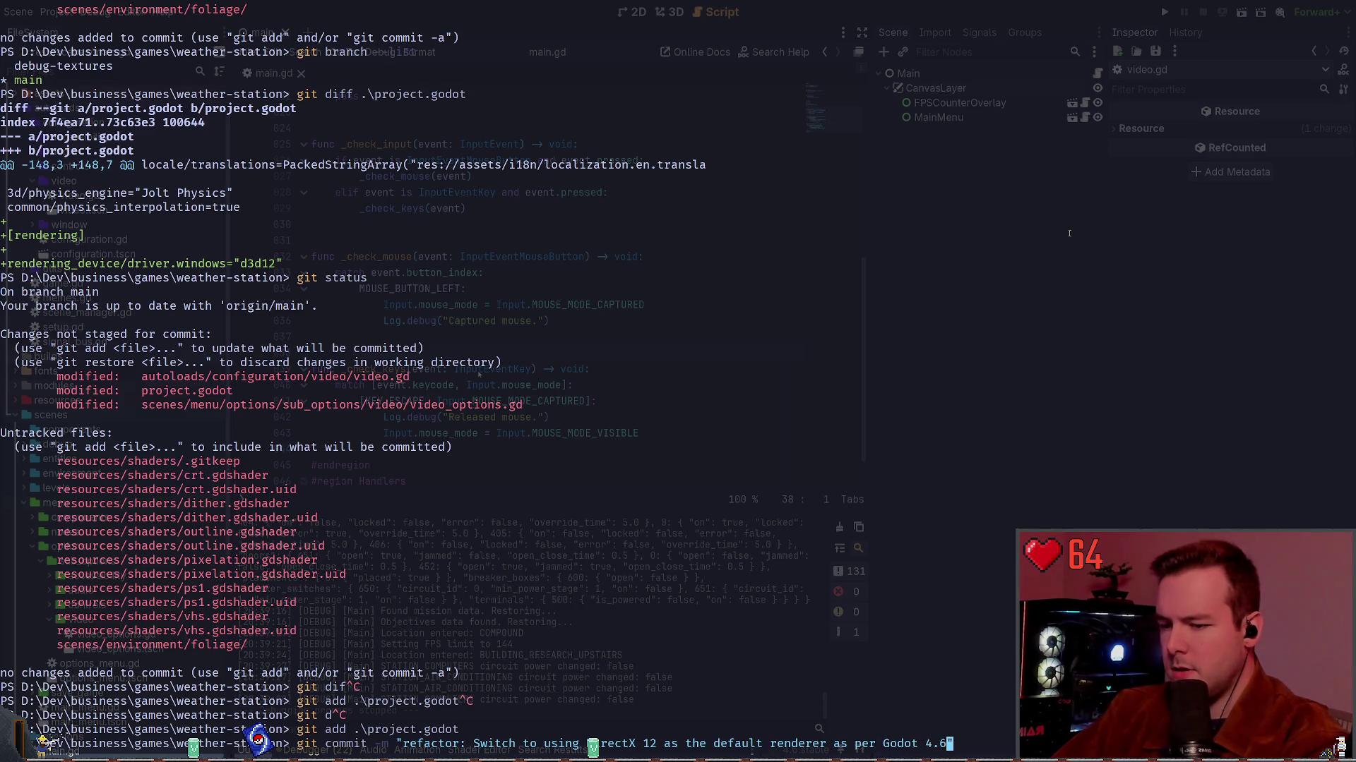
pyautogui.write(' recommend')
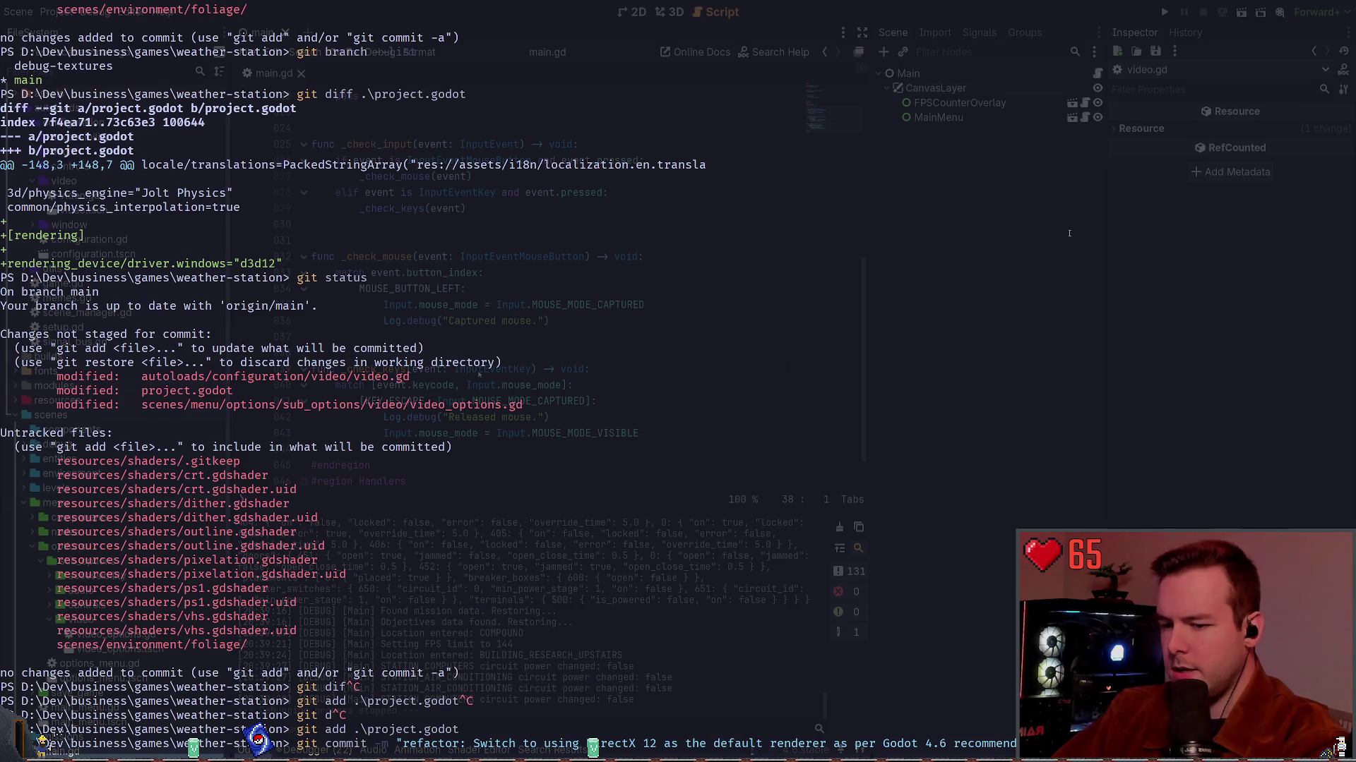
pyautogui.press('Return')
# Review the remaining video.gd diff and stage the autoloads folder.
pyautogui.write('git stat')
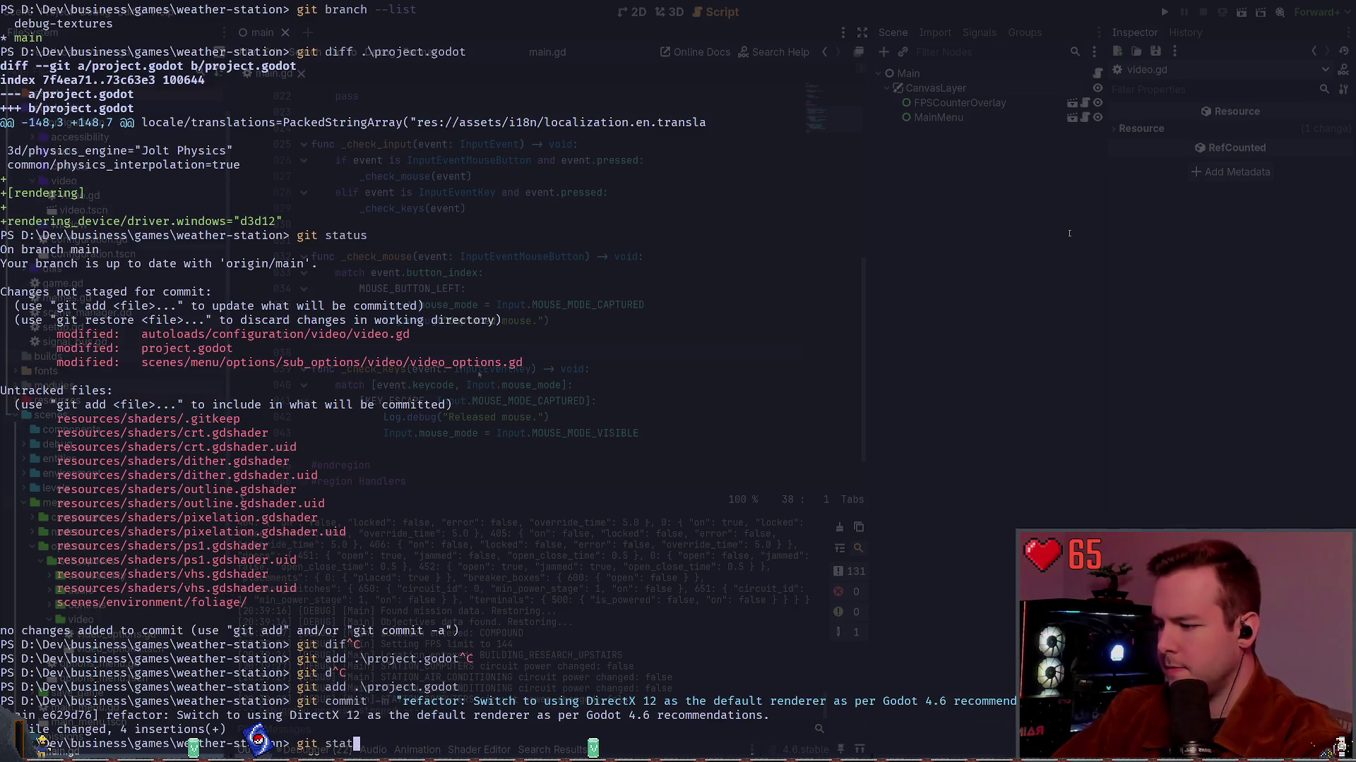
pyautogui.write('us')
pyautogui.press('Return')
pyautogui.write('git diff au')
pyautogui.press('Return')
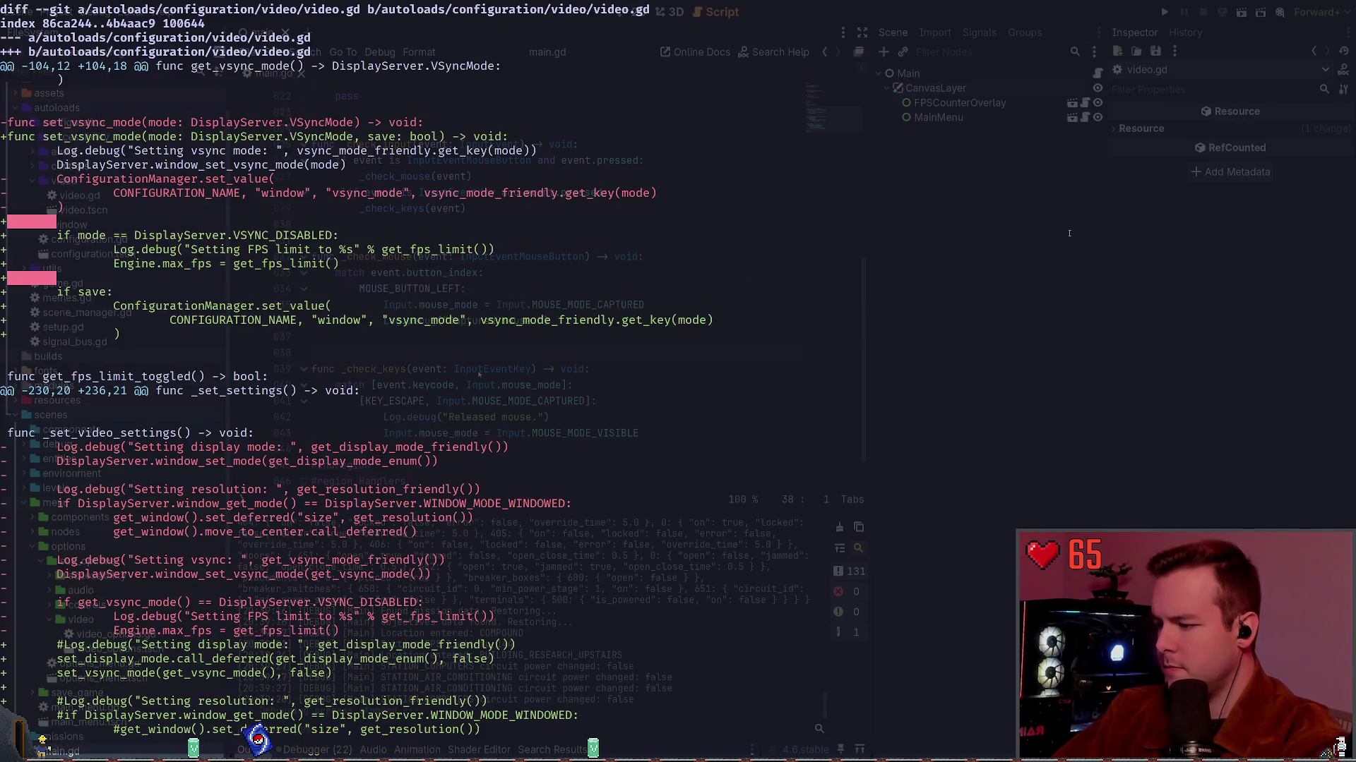
pyautogui.scroll(-4, 1068, 233)
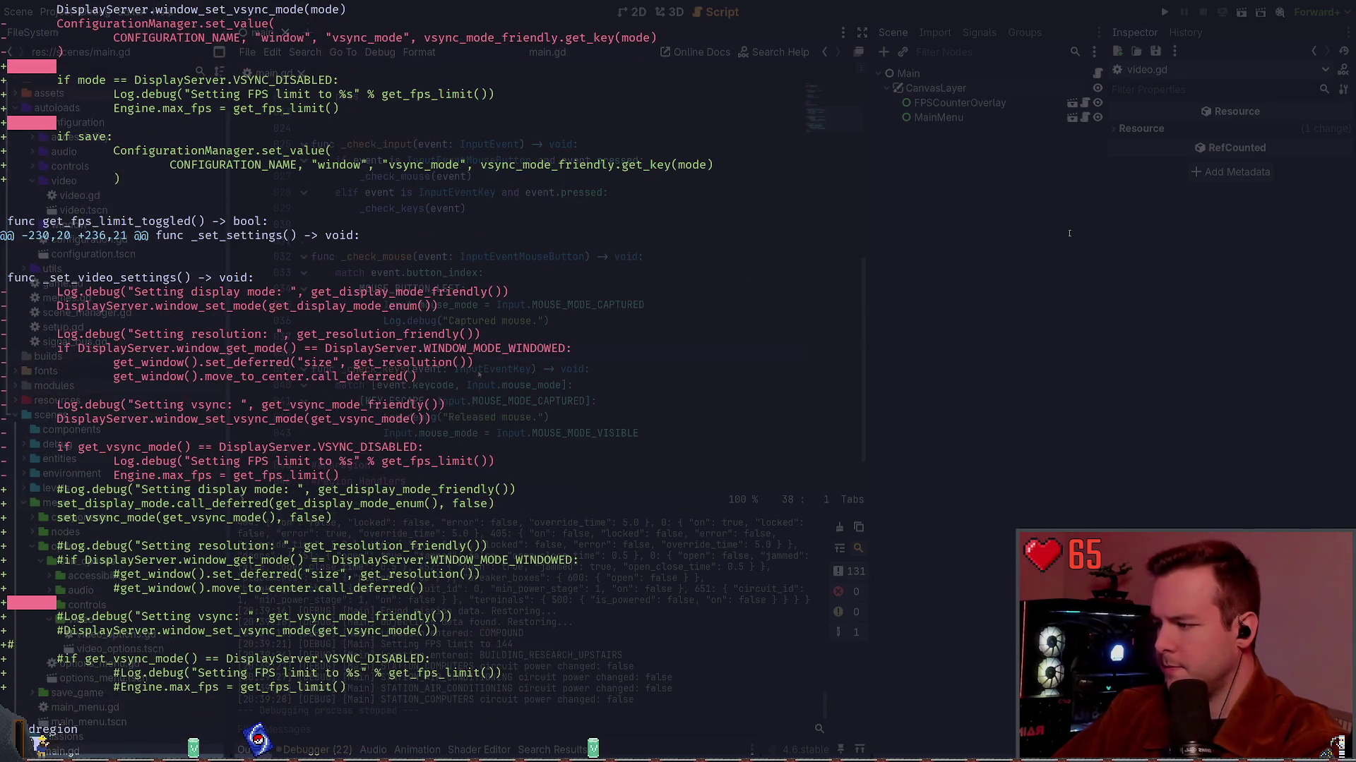
pyautogui.write('qgit ad')
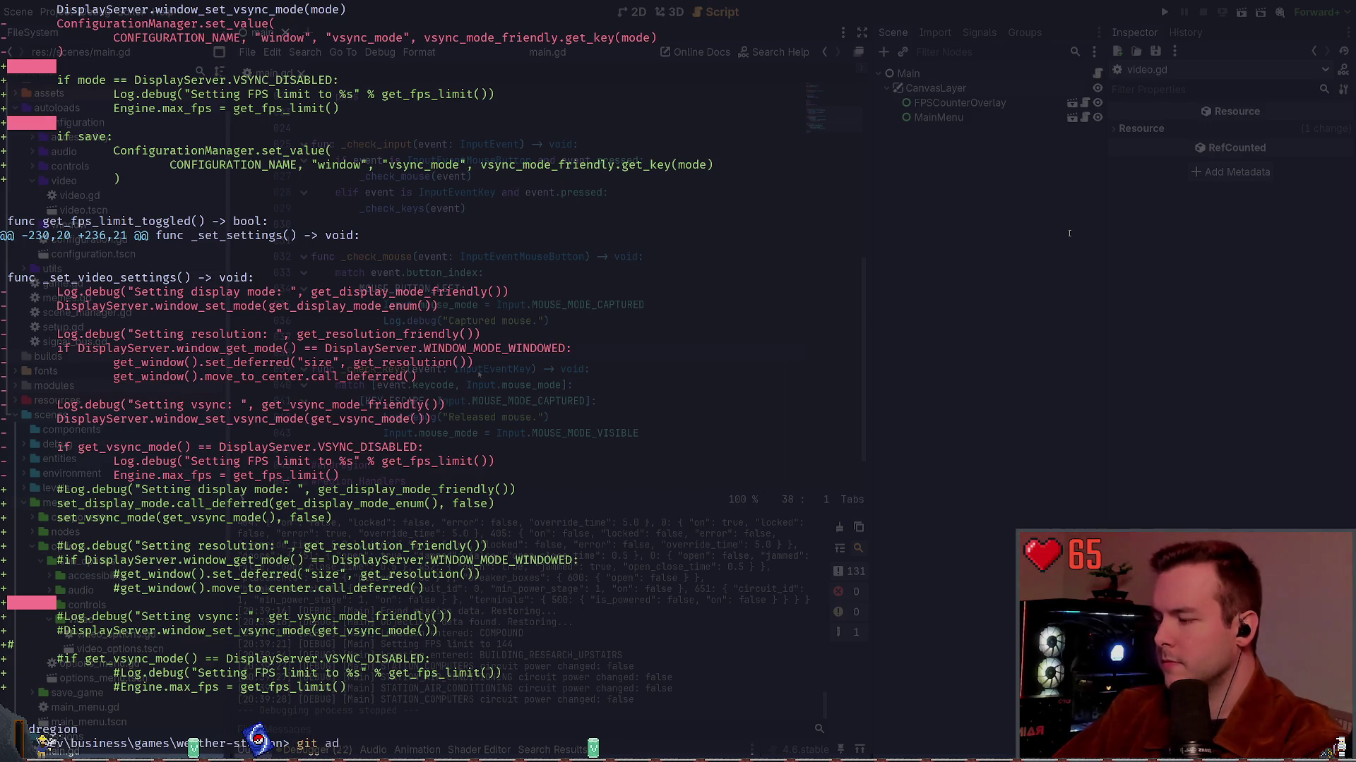
pyautogui.write('d .\\autoloads\\')
pyautogui.press('Return')
# Stage the scenes\menu\options folder and confirm both video files are staged.
pyautogui.write('git st')
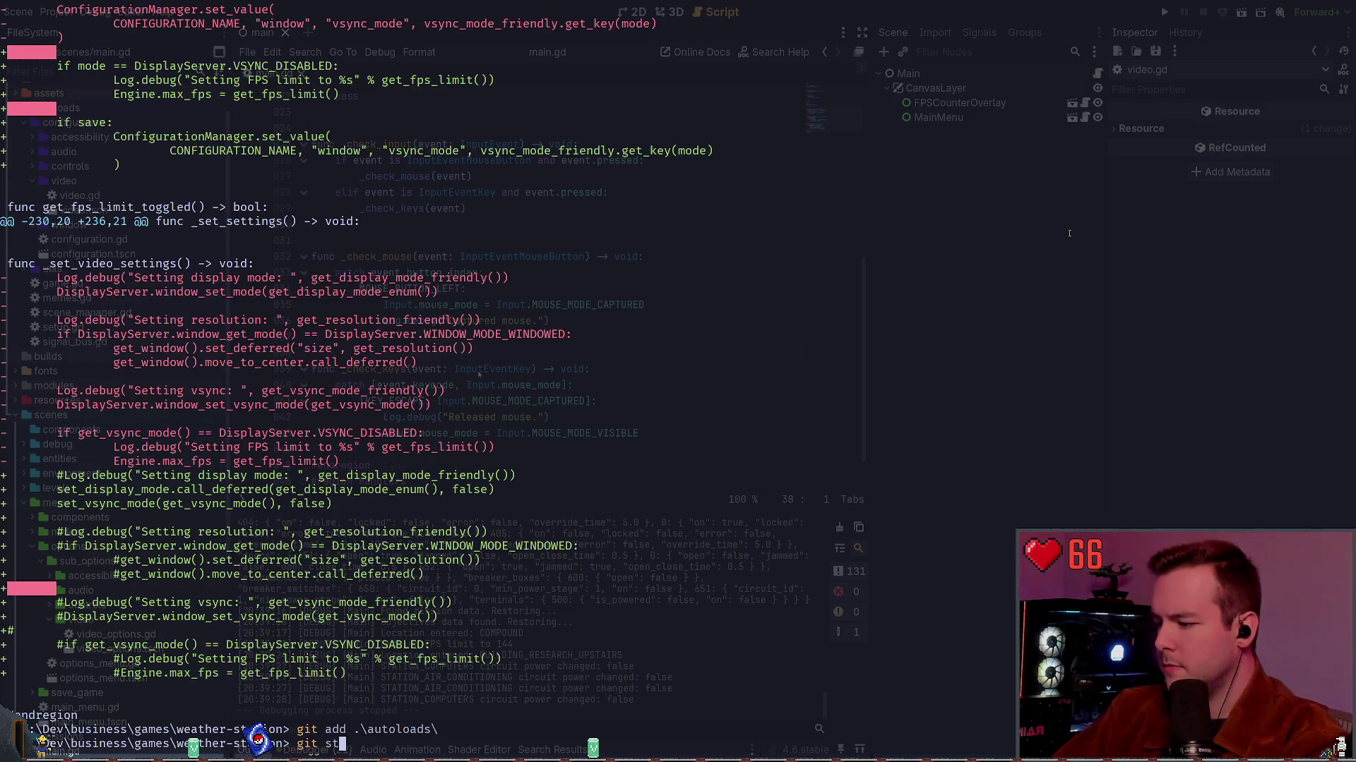
pyautogui.write('atus')
pyautogui.press('Return')
pyautogui.write('git add')
pyautogui.hotkey('ctrl', 'c')
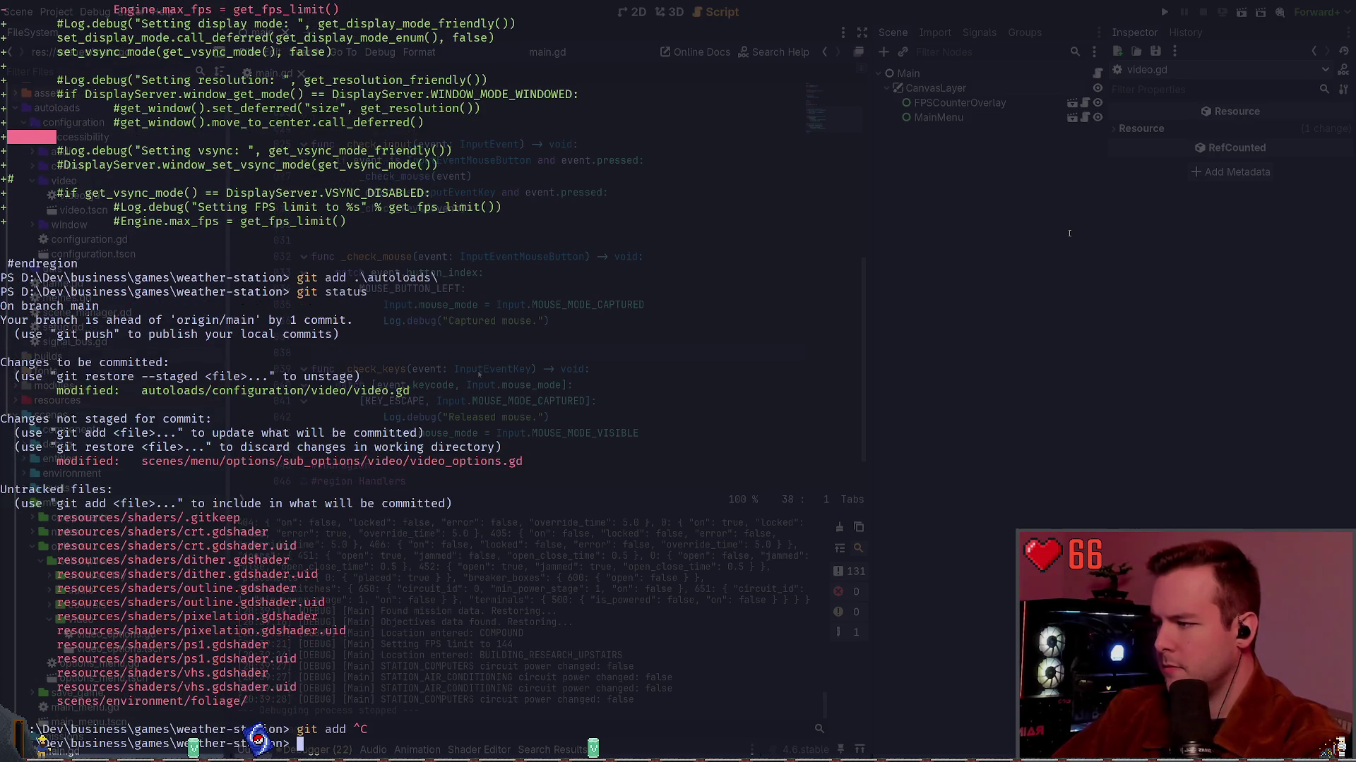
pyautogui.write('add .\\scenes\\')
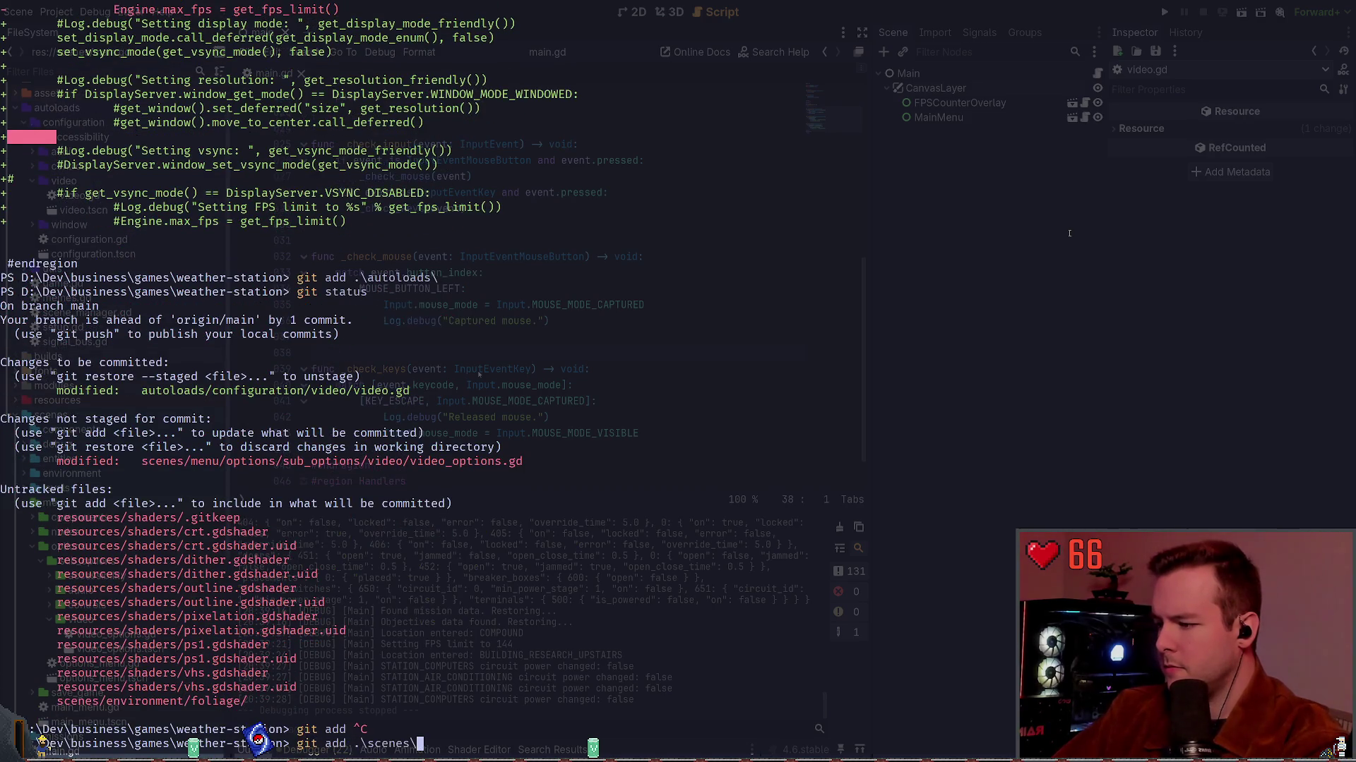
pyautogui.write('menu\\options\\')
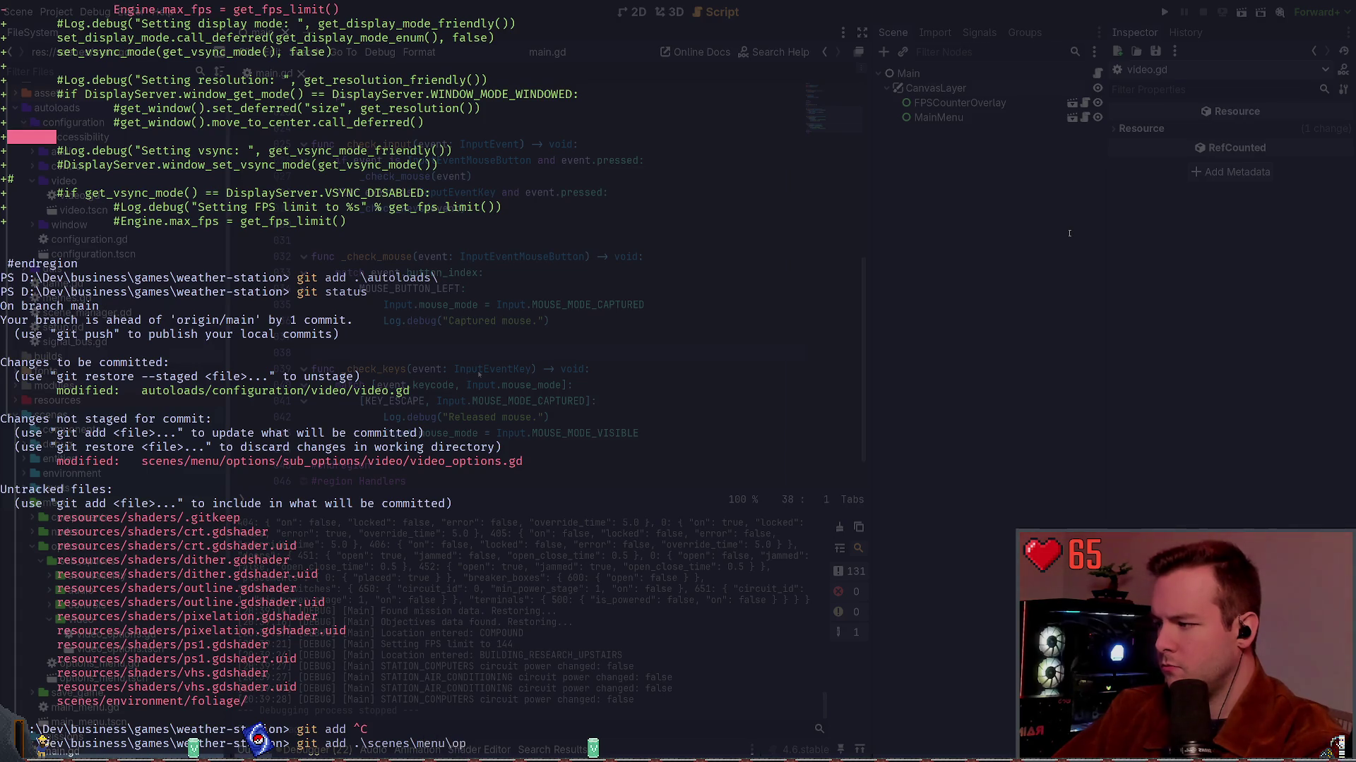
pyautogui.press('Return')
pyautogui.write('git status')
pyautogui.press('Return')
pyautogui.write('git comit')
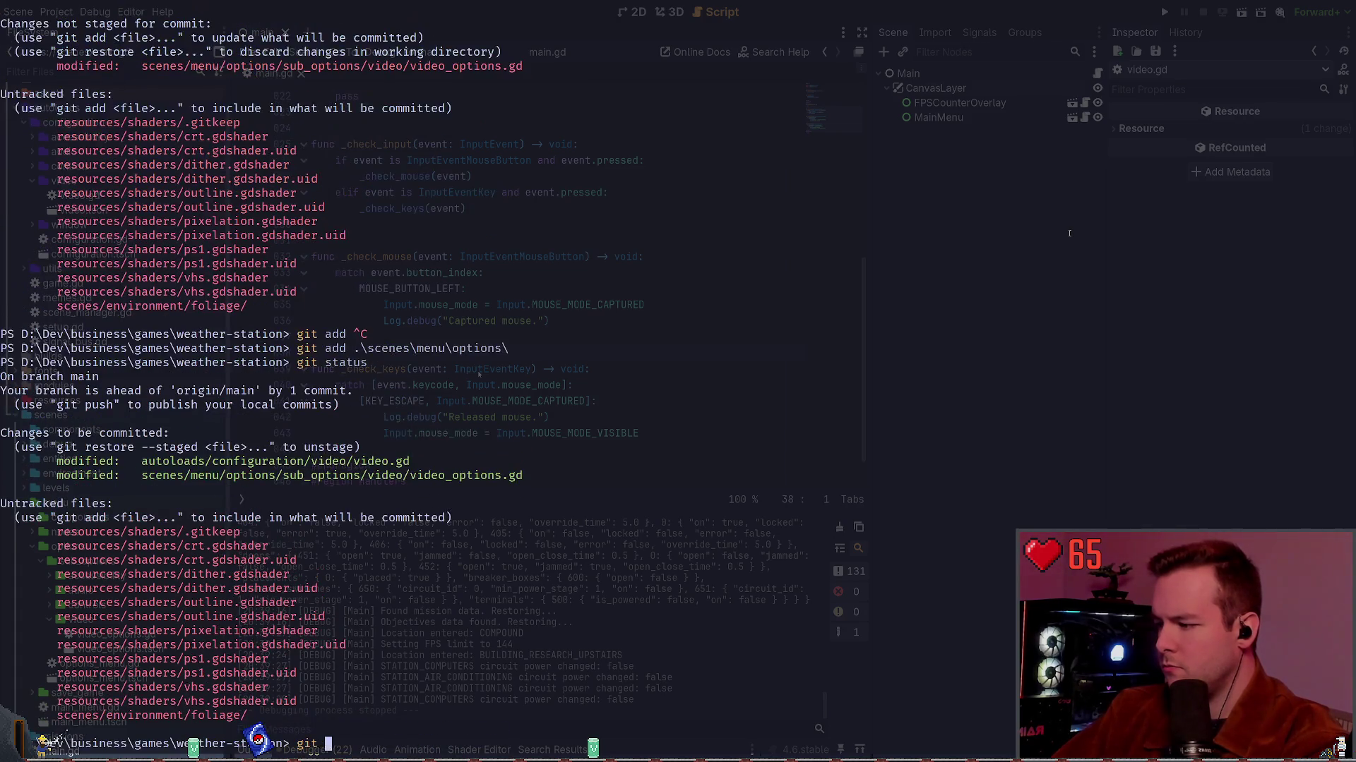
pyautogui.press('BackSpace')
pyautogui.press('BackSpace')
pyautogui.write('mit ')
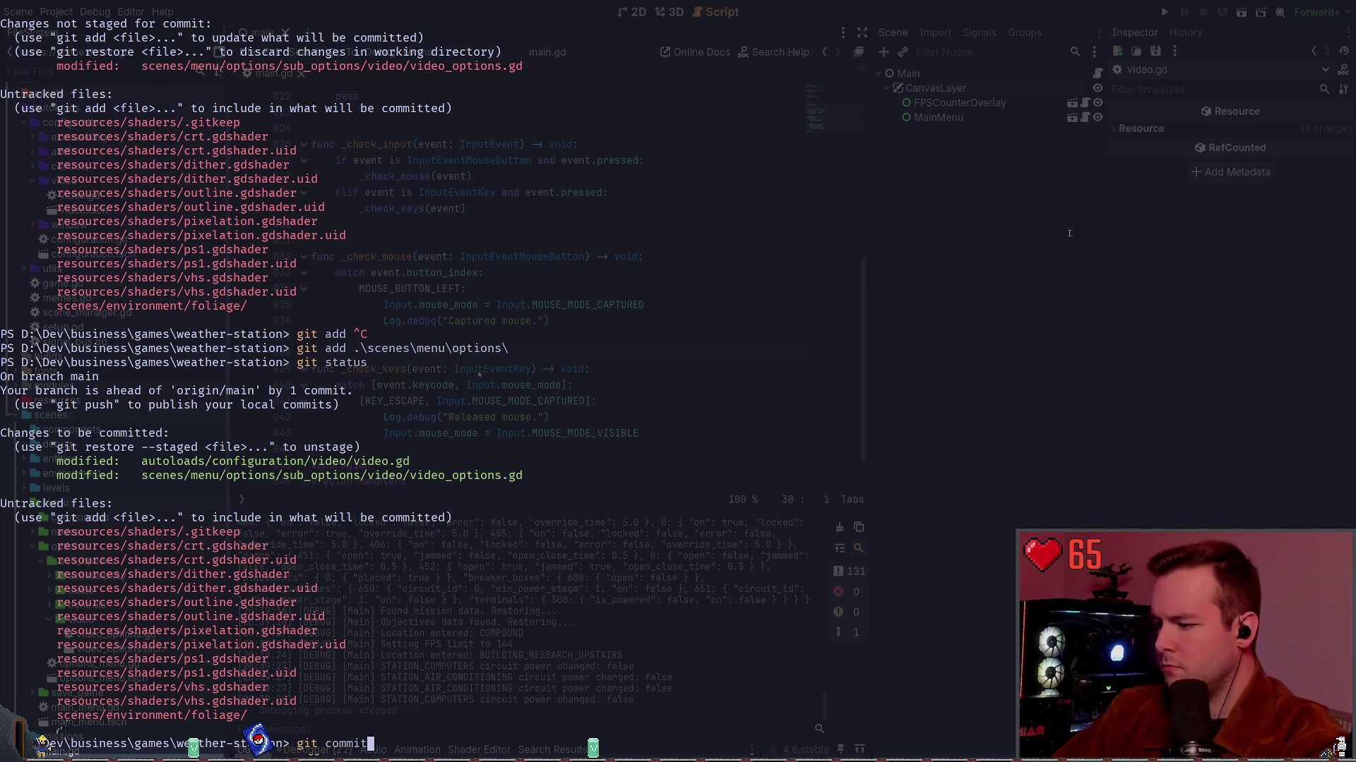
pyautogui.write('-m "')
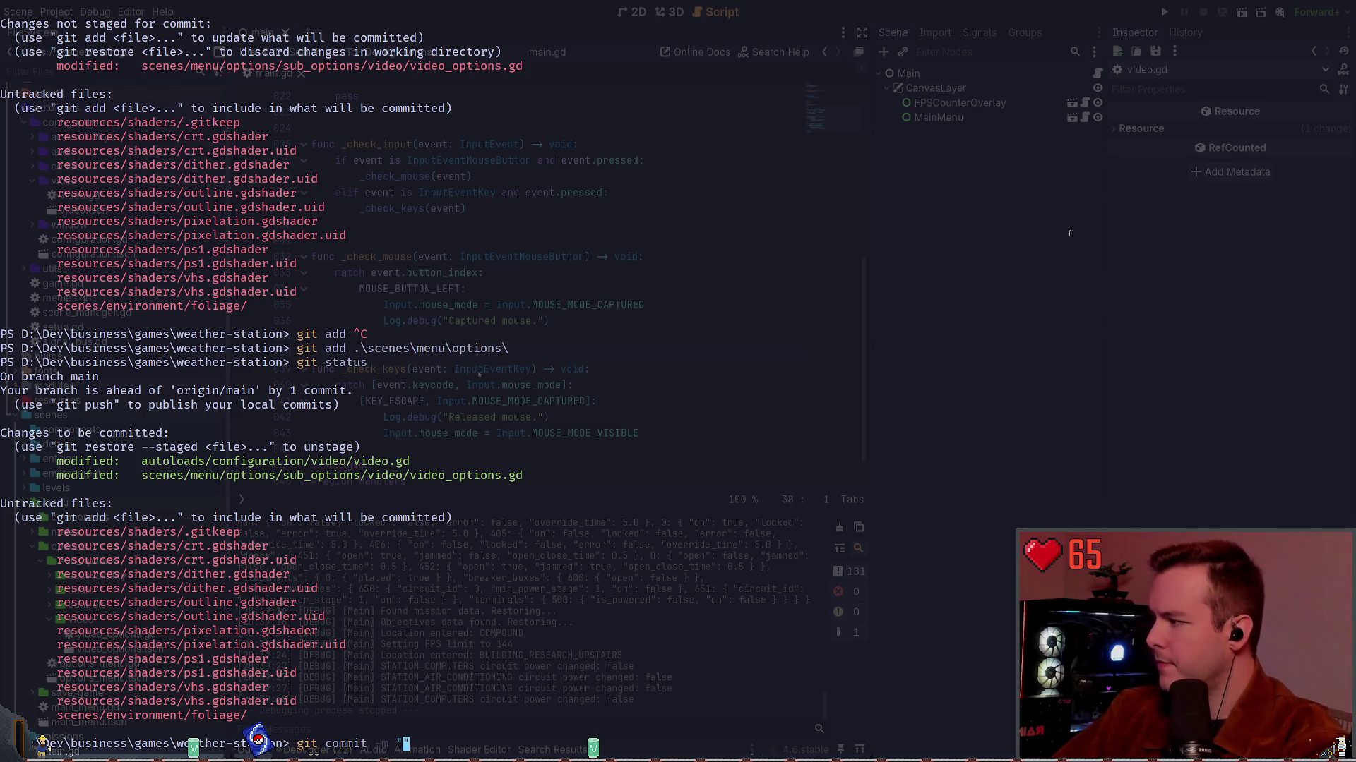
pyautogui.write('fix: Cl')
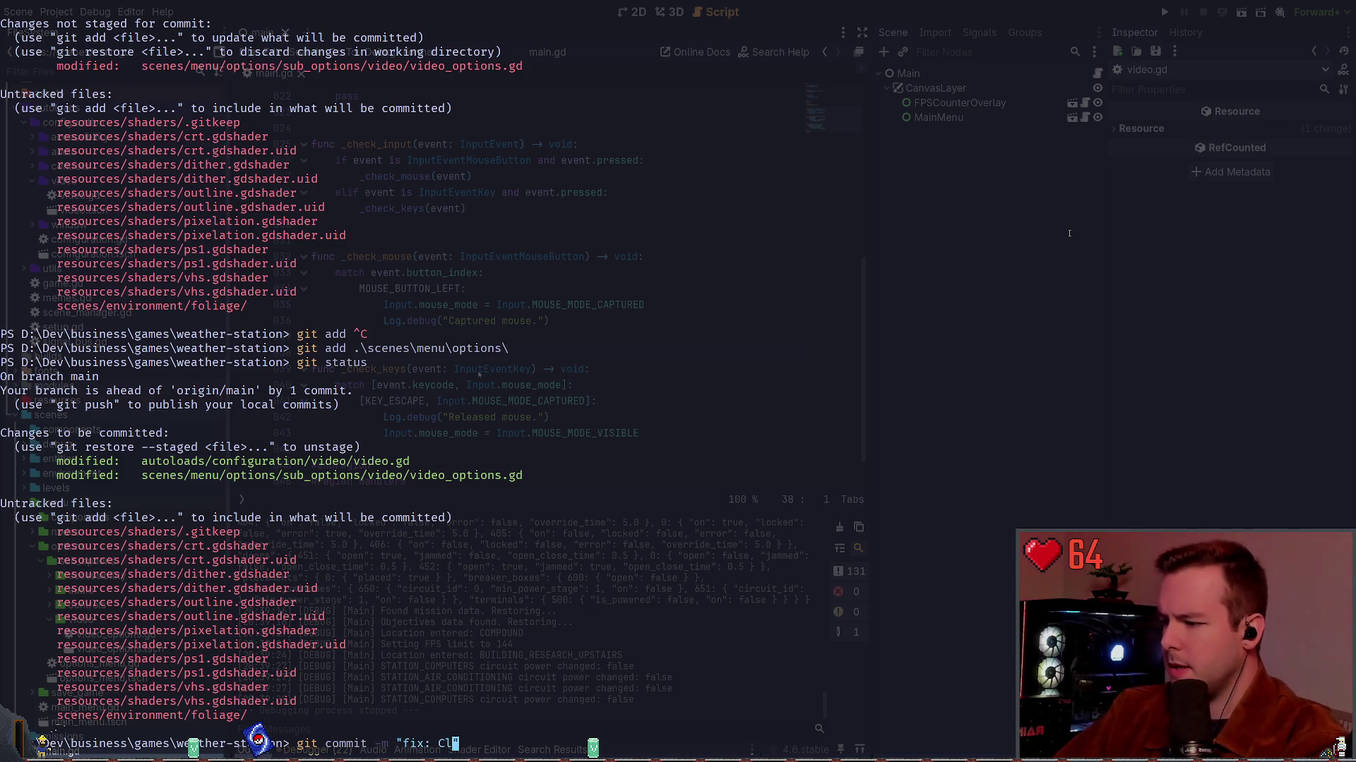
# Commit the staged files as 'refactor: Clean up setting video settings on start.'.
pyautogui.write('ean')
pyautogui.press('BackSpace')
pyautogui.press('BackSpace')
pyautogui.press('BackSpace')
pyautogui.write('re')
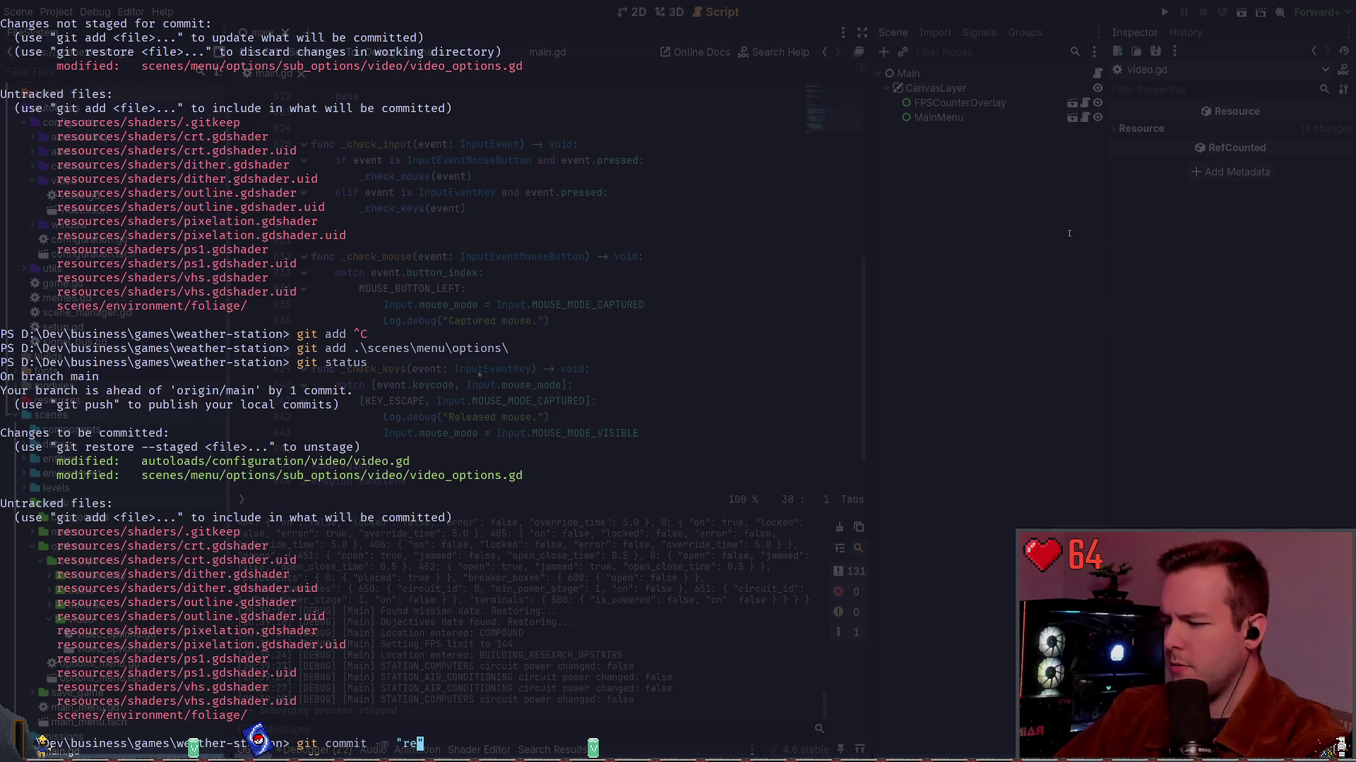
pyautogui.write('factor: Clean up ')
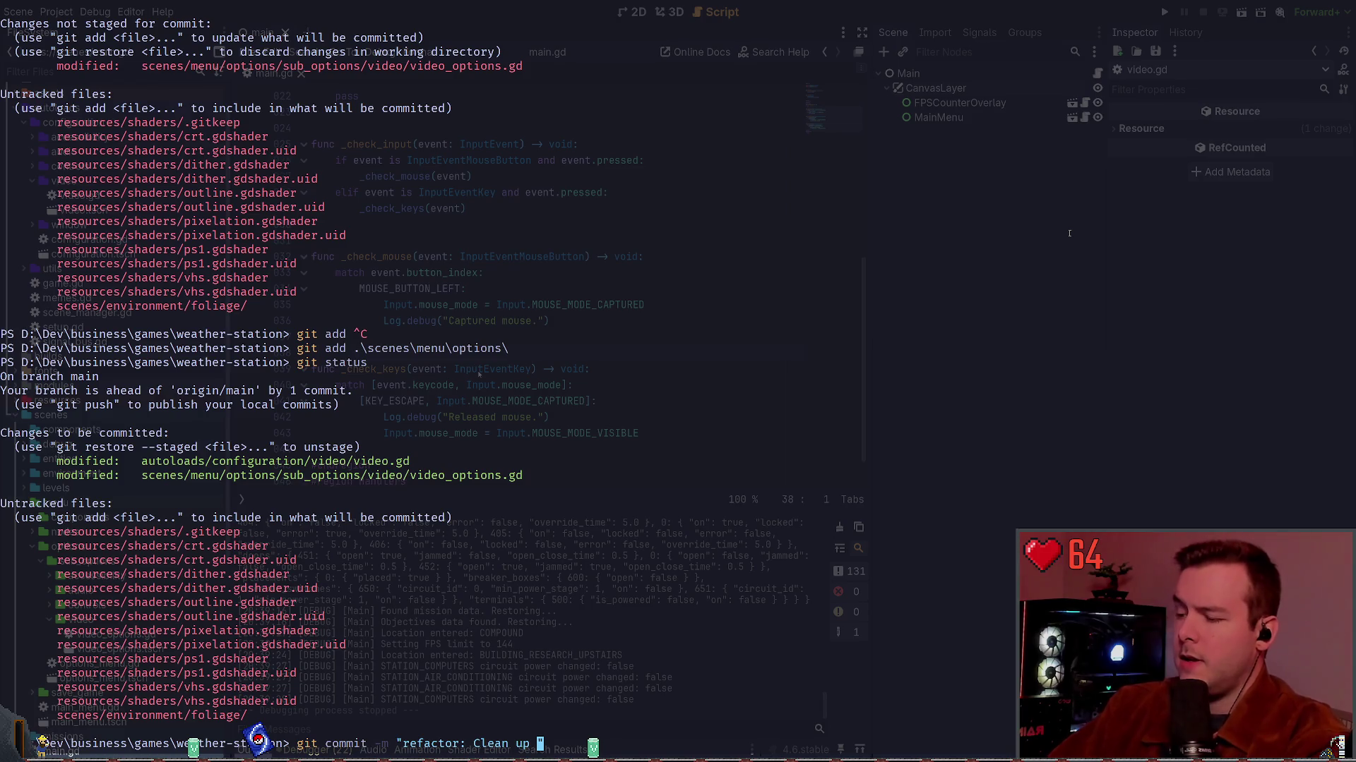
pyautogui.write('setting')
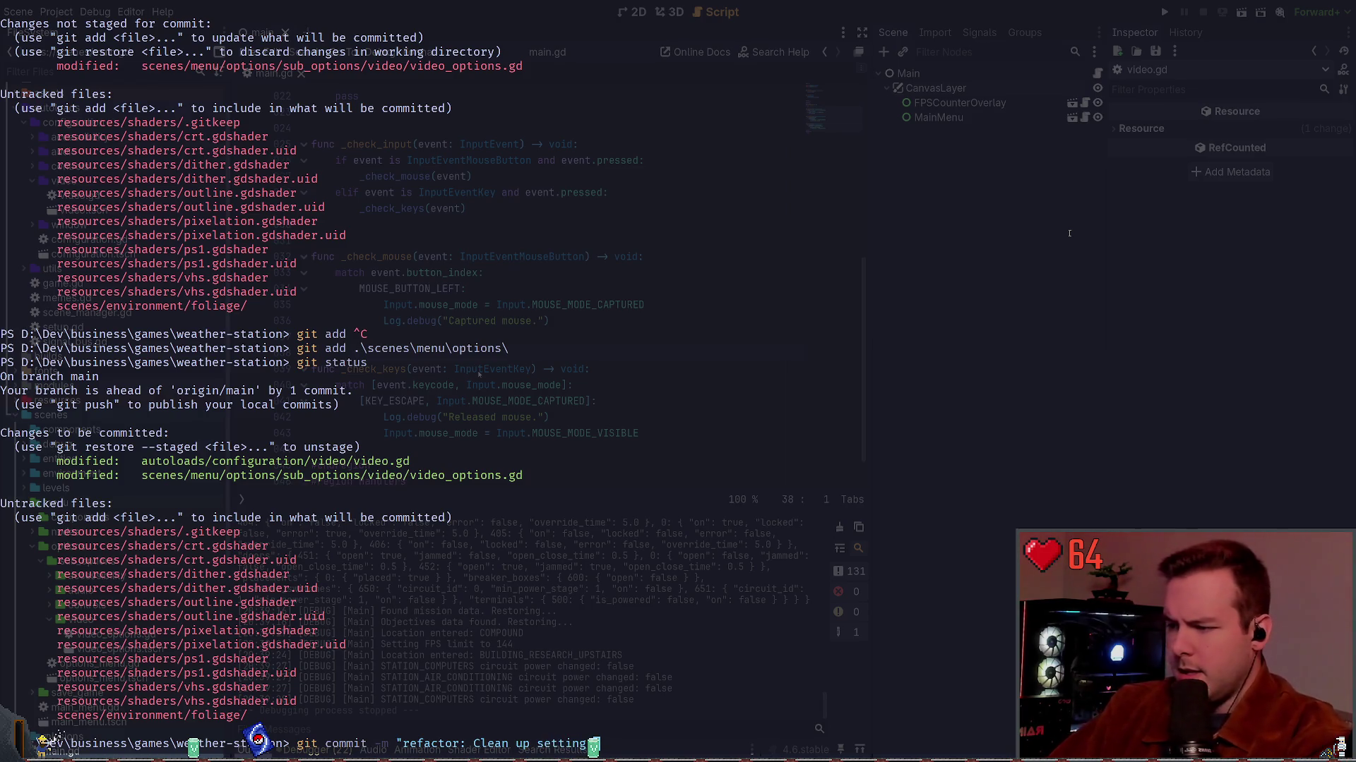
pyautogui.write('s video settin')
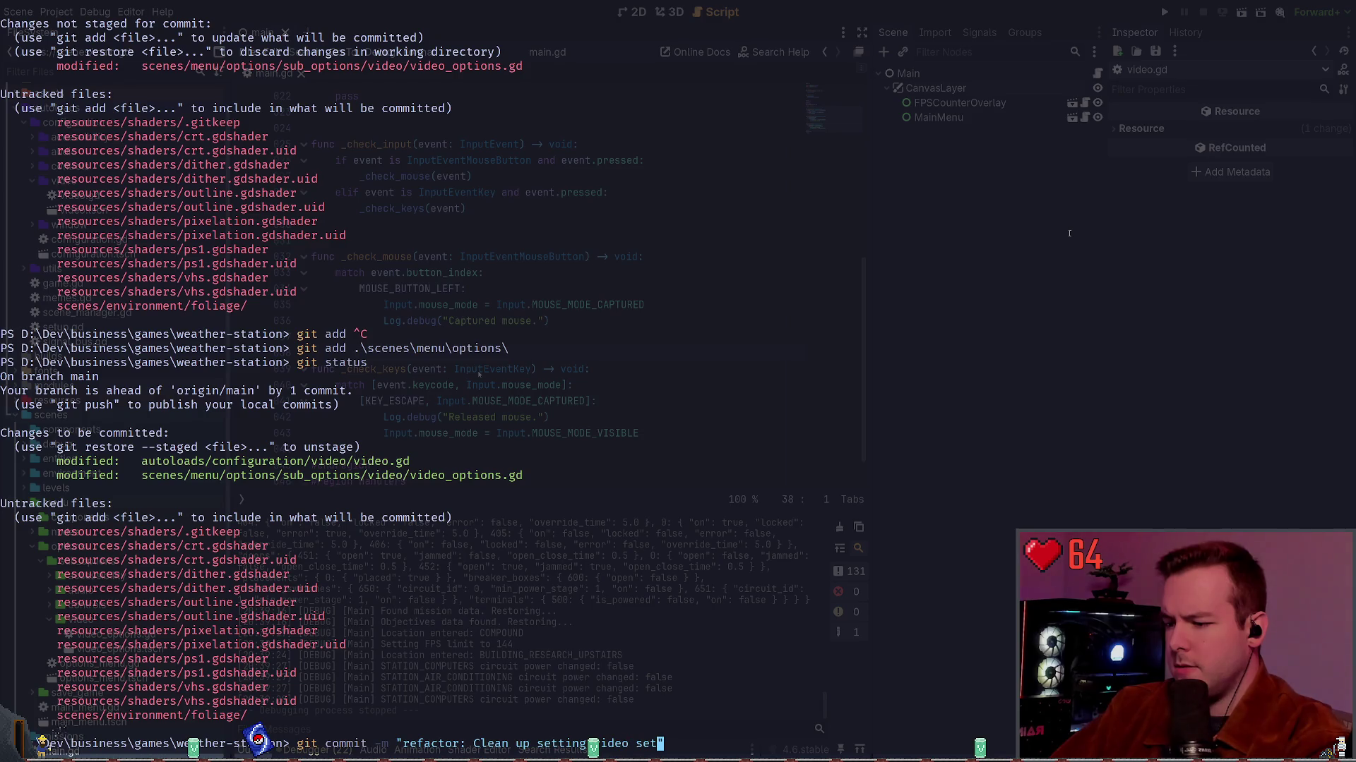
pyautogui.write('gs on start.')
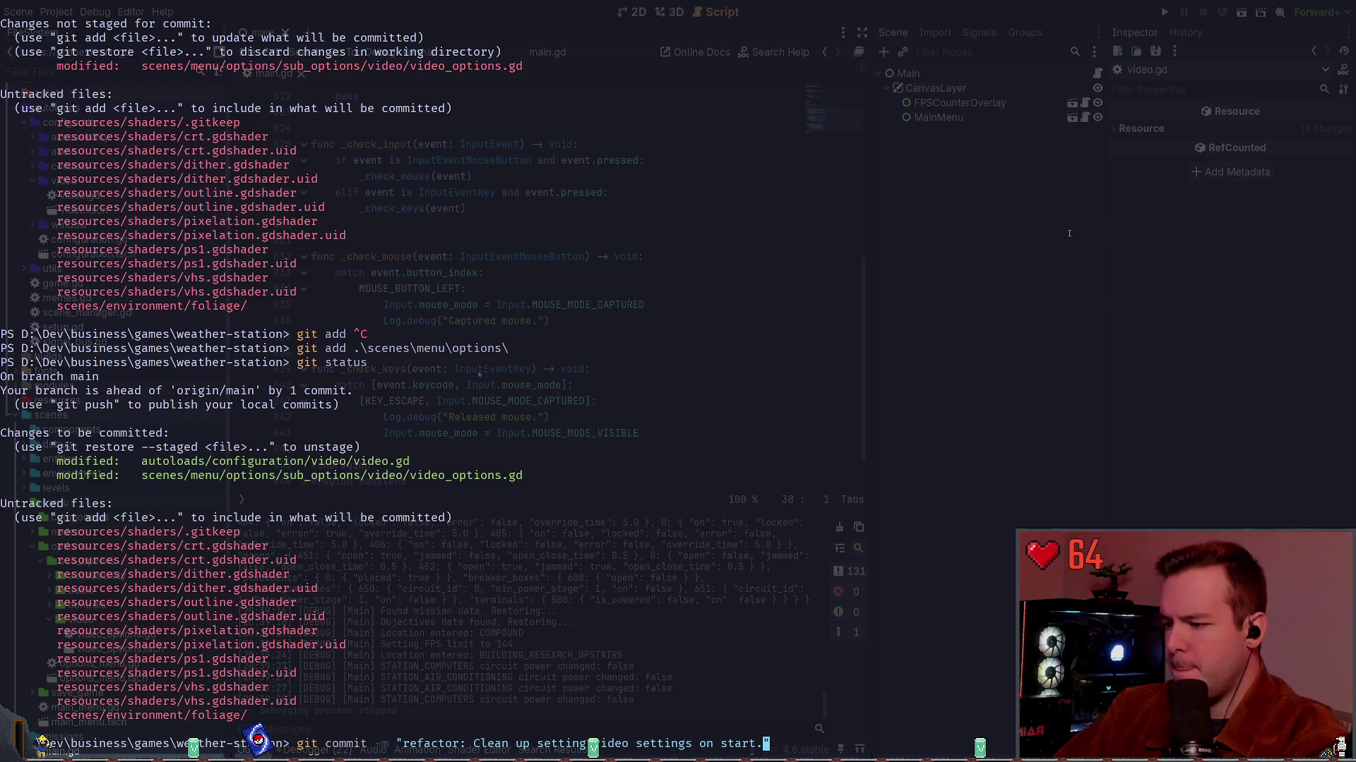
pyautogui.press('Return')
# Confirm the branch is two commits ahead and push both commits to origin.
pyautogui.write('git status')
pyautogui.press('Return')
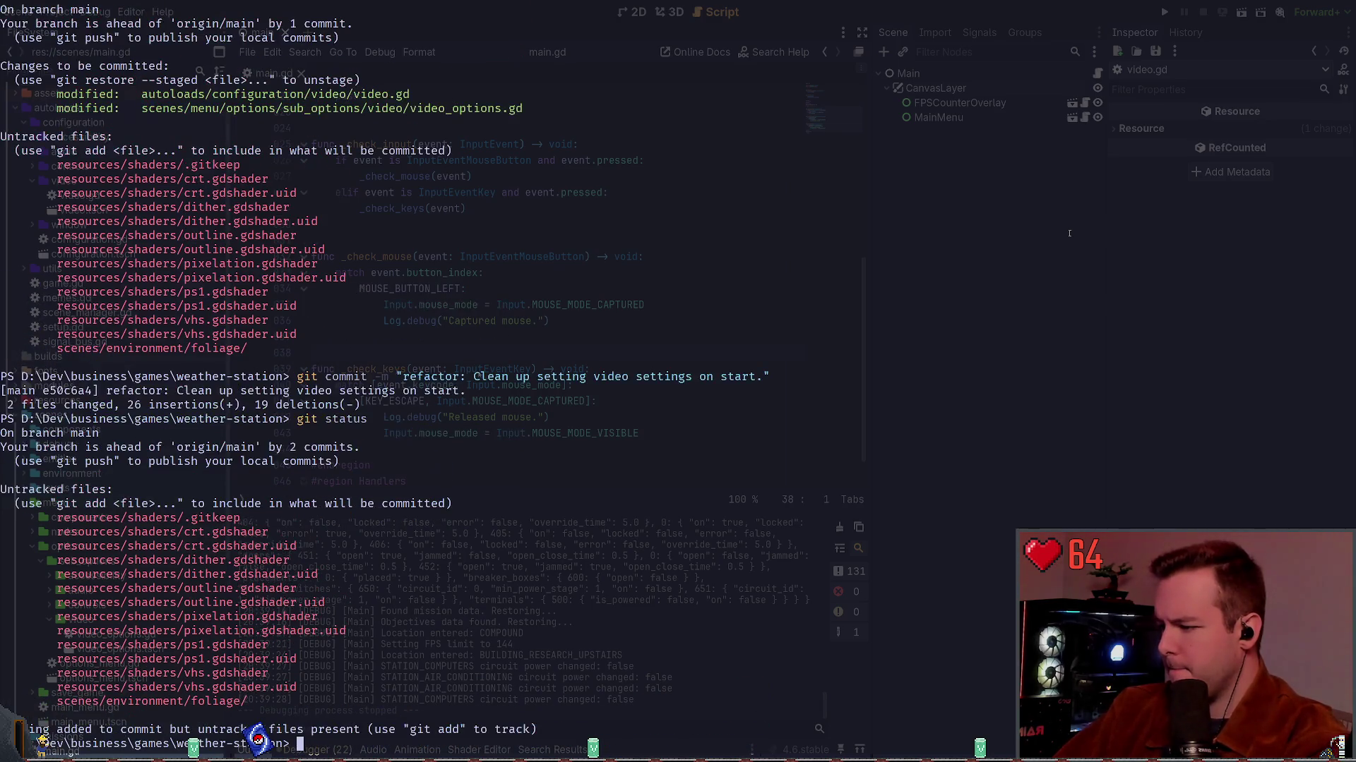
pyautogui.write('git push')
pyautogui.press('Return')
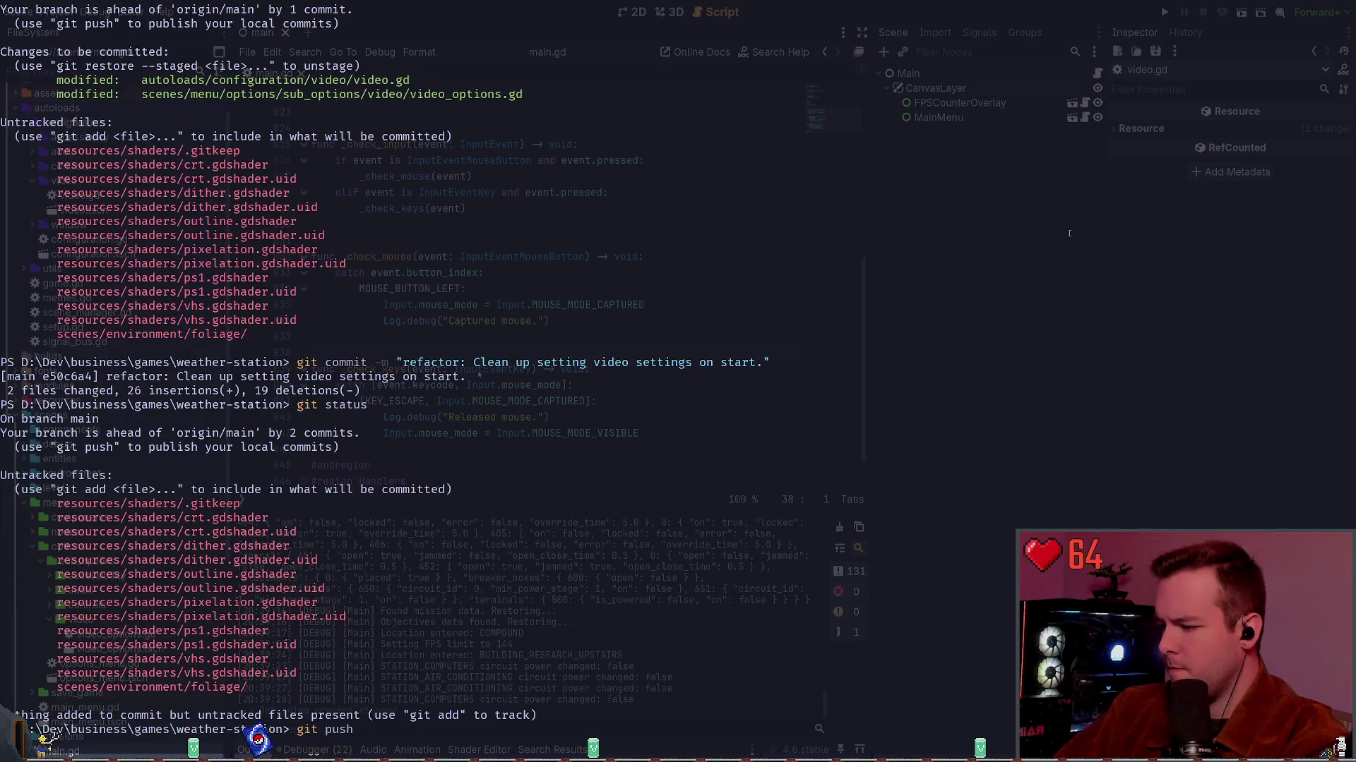